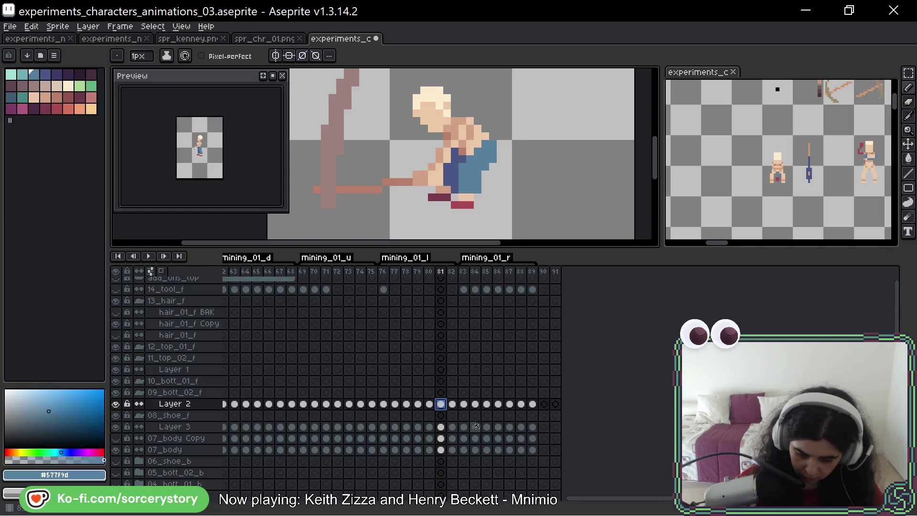
Compare the poses of frames 88, 81, 80 and 87, and paint a blue pixel on frame 87's character
left_click(521, 404)
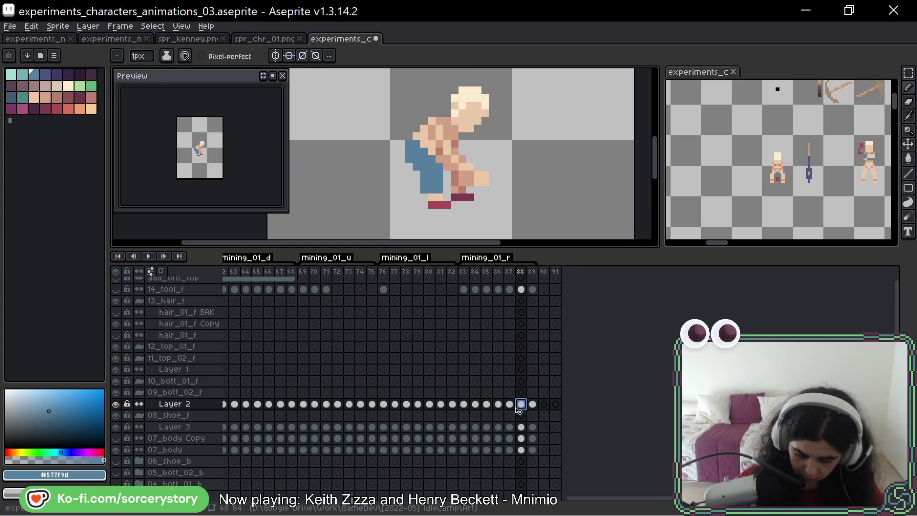
left_click(441, 405)
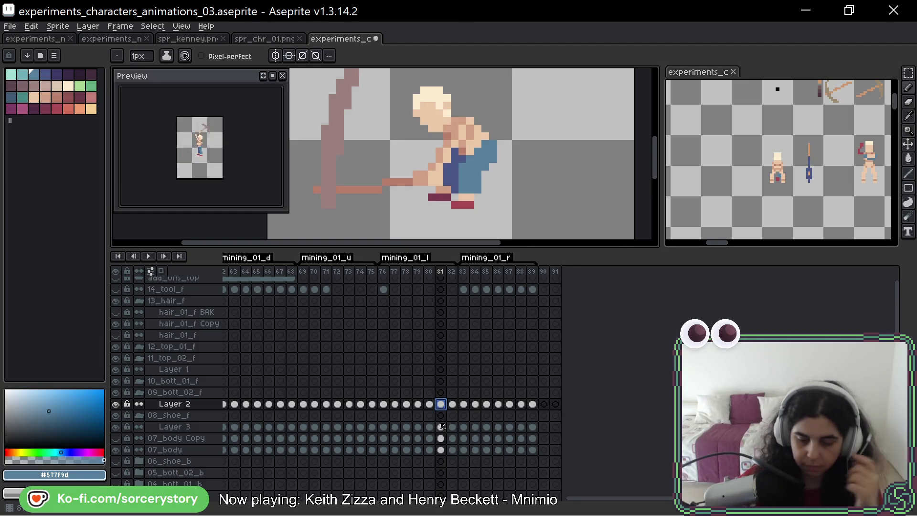
left_click(429, 405)
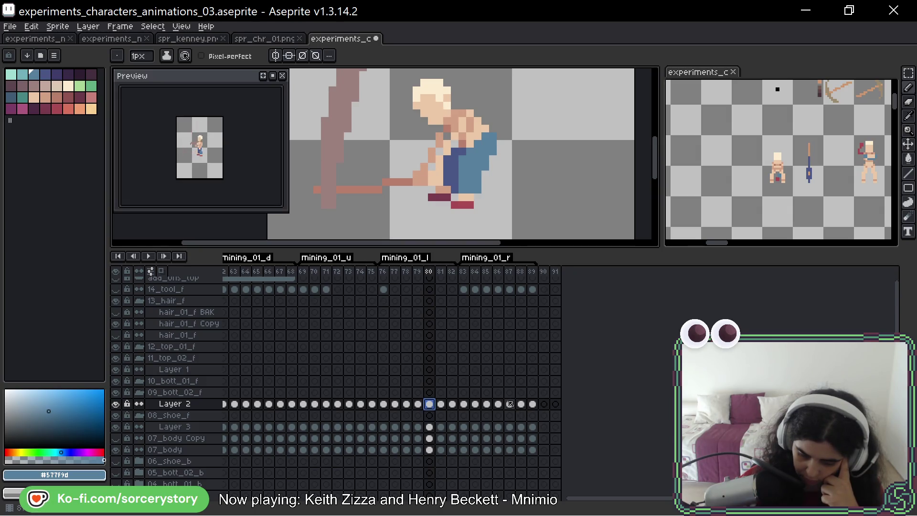
left_click(510, 404)
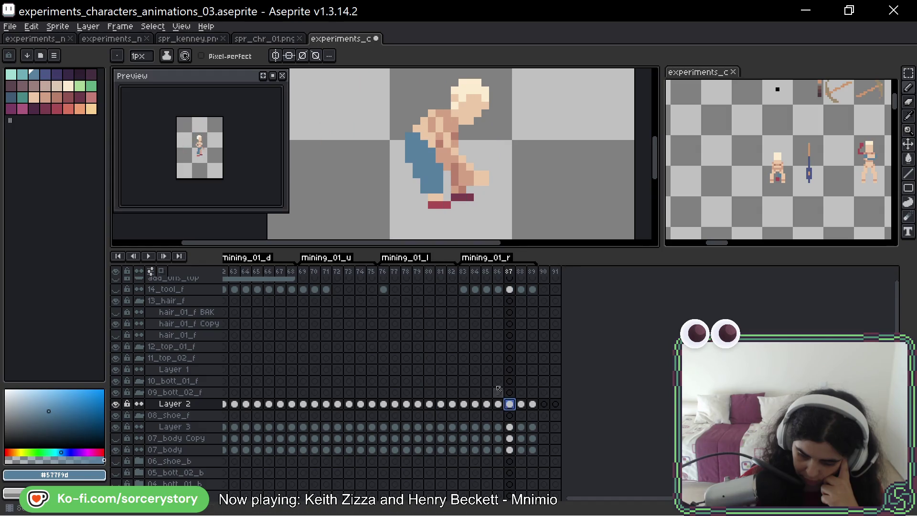
left_click(409, 174)
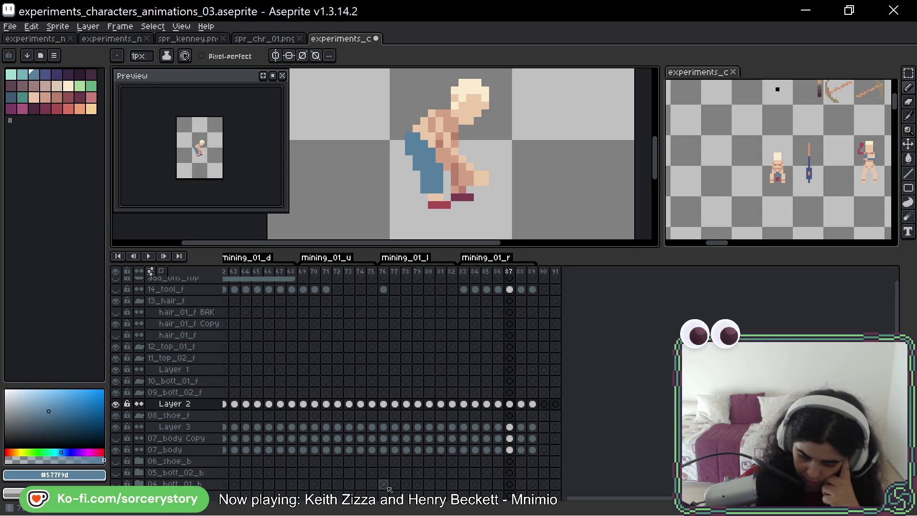
Recheck frames 80, 81 and 87, recentre the character, and step back to frame 82
left_click(429, 404)
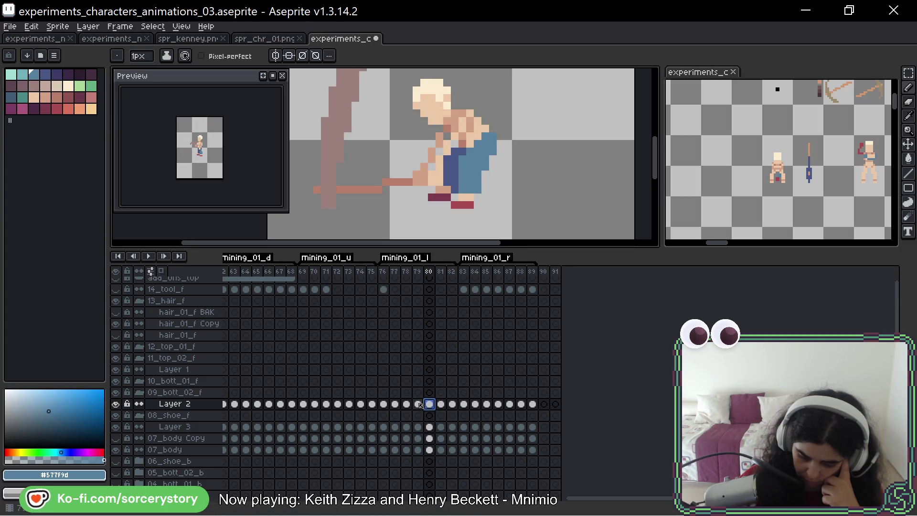
left_click(441, 404)
left_click(431, 404)
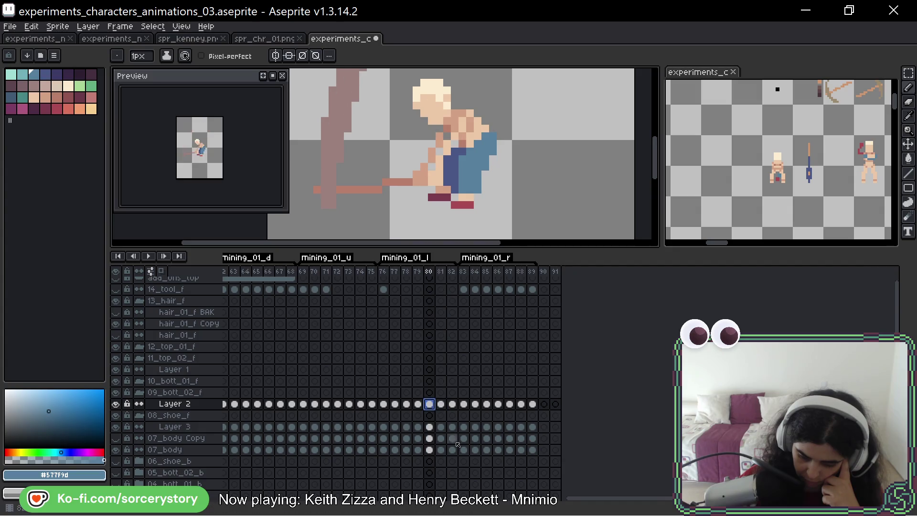
left_click(510, 404)
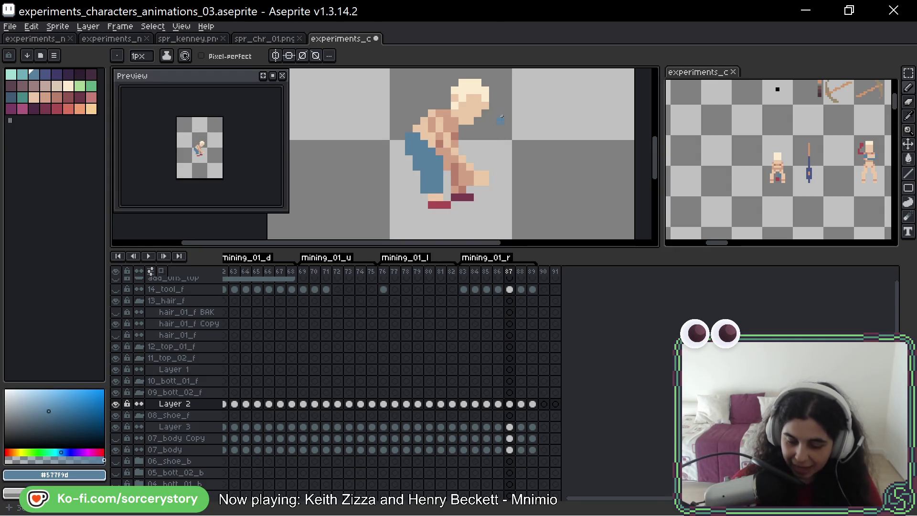
left_click_drag(501, 119, 511, 129)
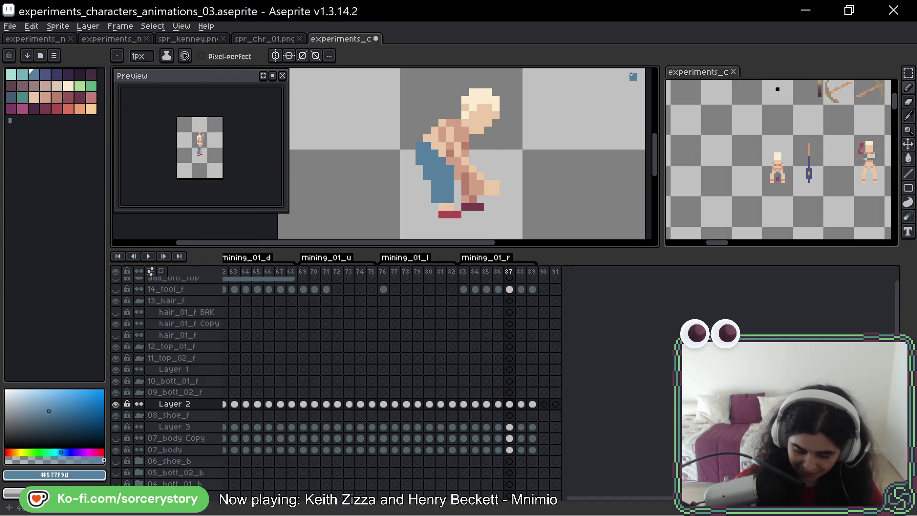
key("Left")
key("Left")
key("Left")
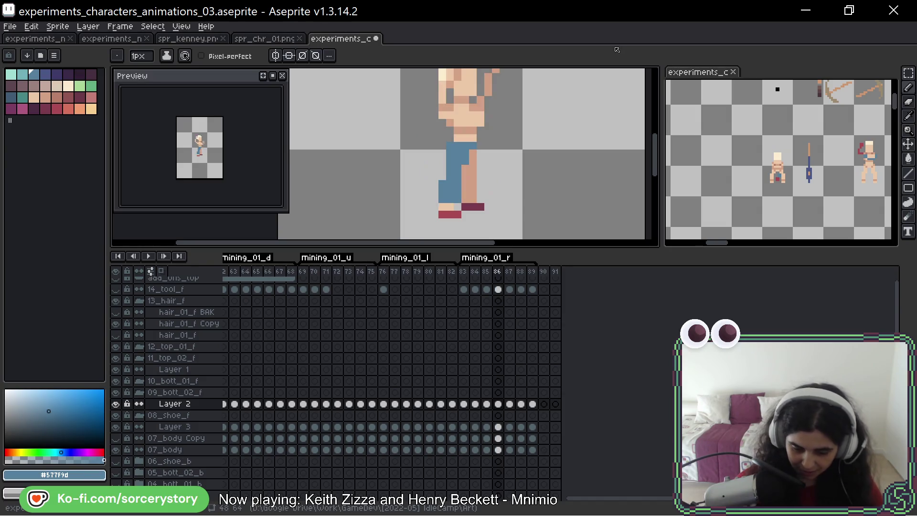
key("Left")
key("Left")
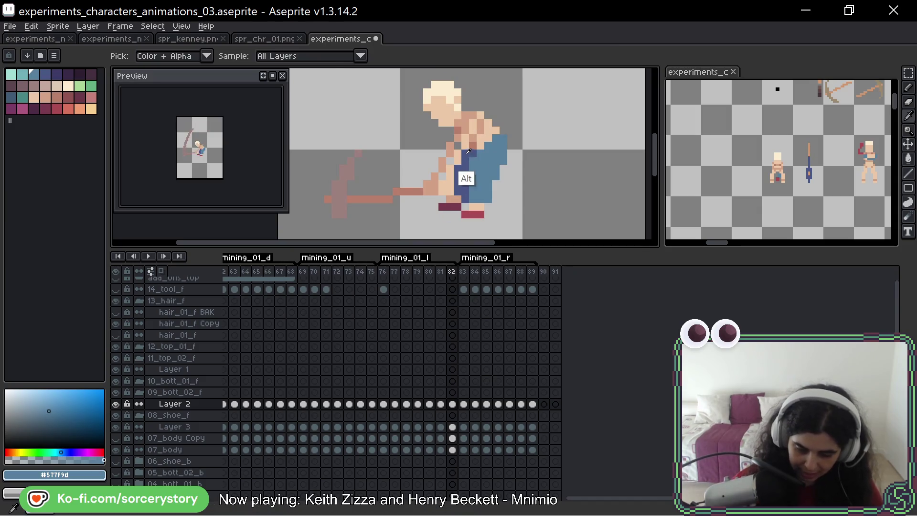
Pick dark blue #4a5786 from the pants and paint a strip down the leg
left_click(467, 180, "alt")
key("Right")
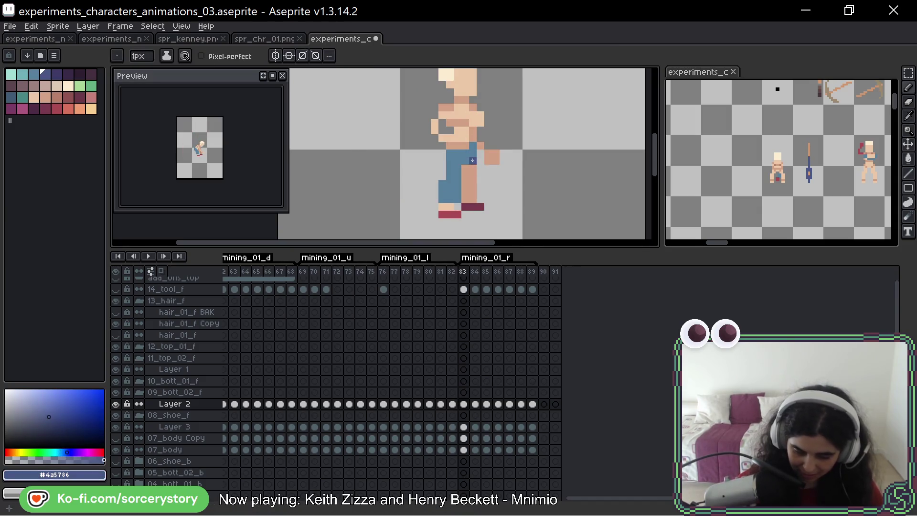
left_click_drag(473, 160, 473, 196)
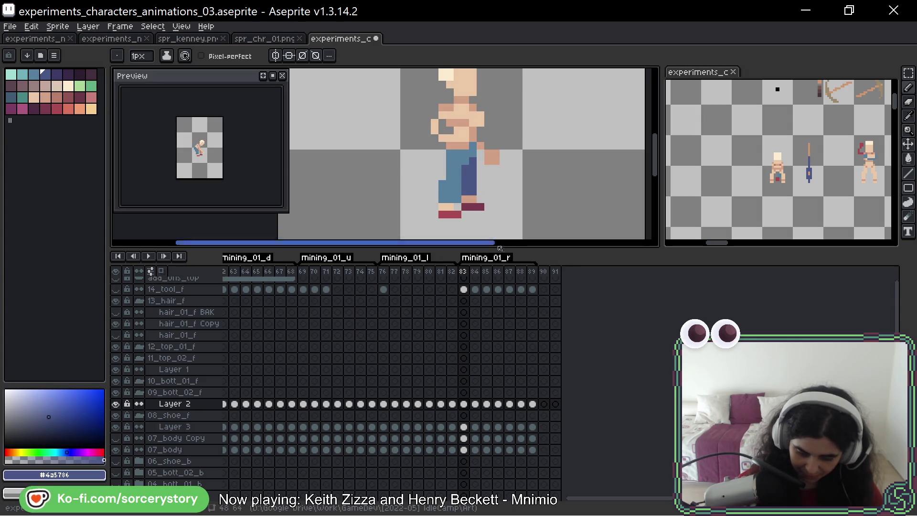
Browse frames 76 to 84, darken the right leg, then undo the oversized dark blue block
key("Left")
key("Left")
key("Left")
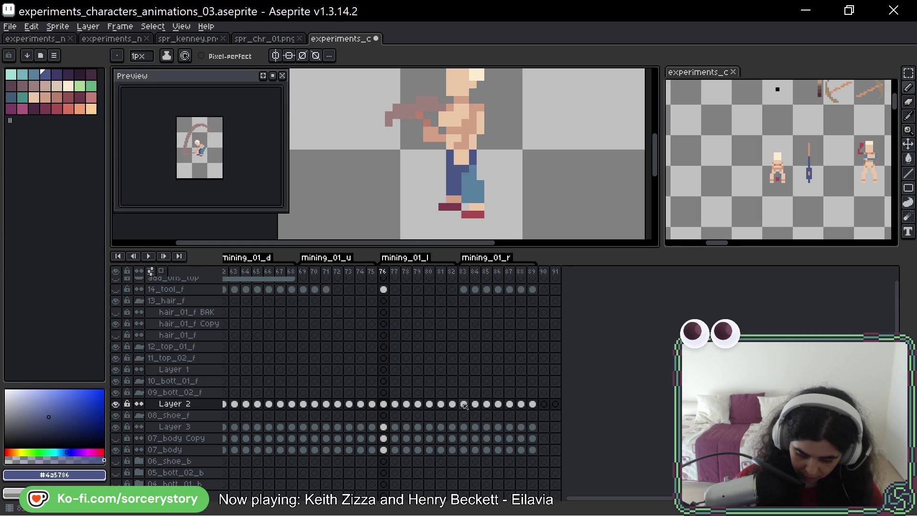
key("Right")
key("Right")
key("Right")
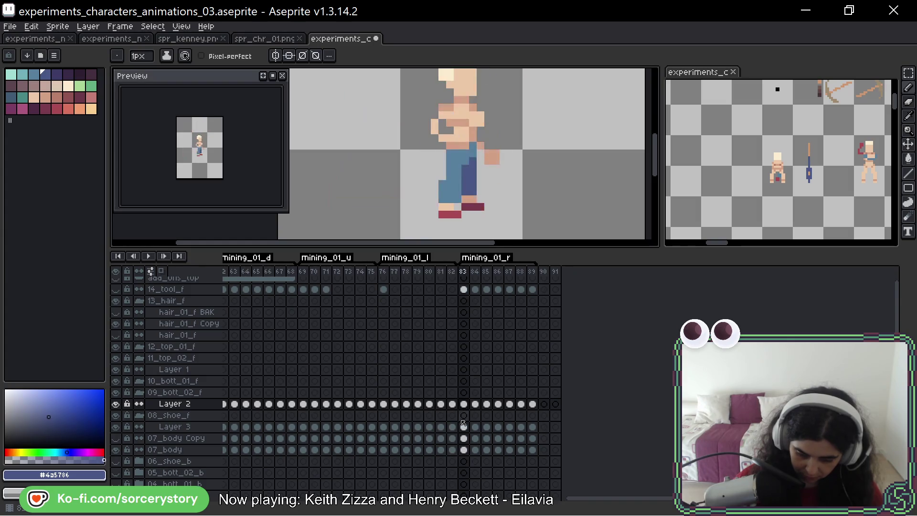
mouse_move(473, 150)
left_mouse_down()
mouse_move(472, 194)
mouse_move(467, 170)
mouse_move(471, 194)
mouse_move(462, 178)
left_mouse_up()
key("Right")
key("Right")
key("Right")
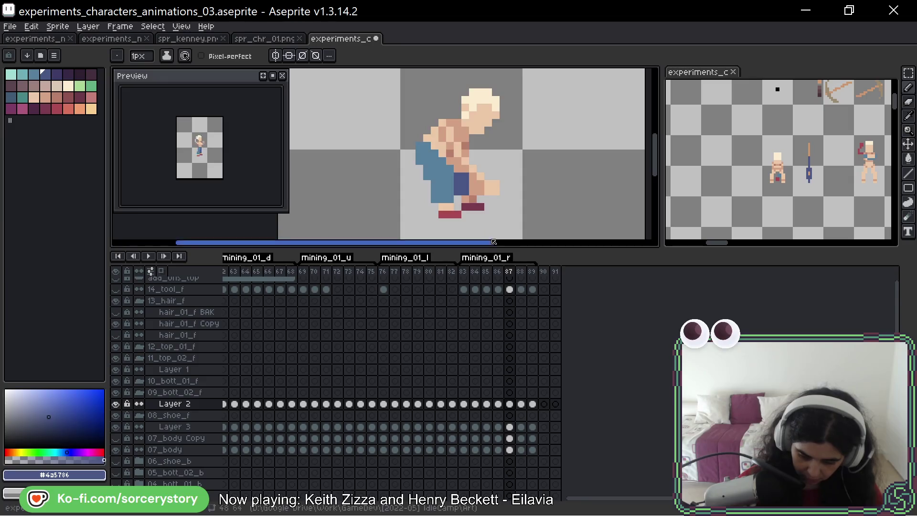
key("ctrl+z")
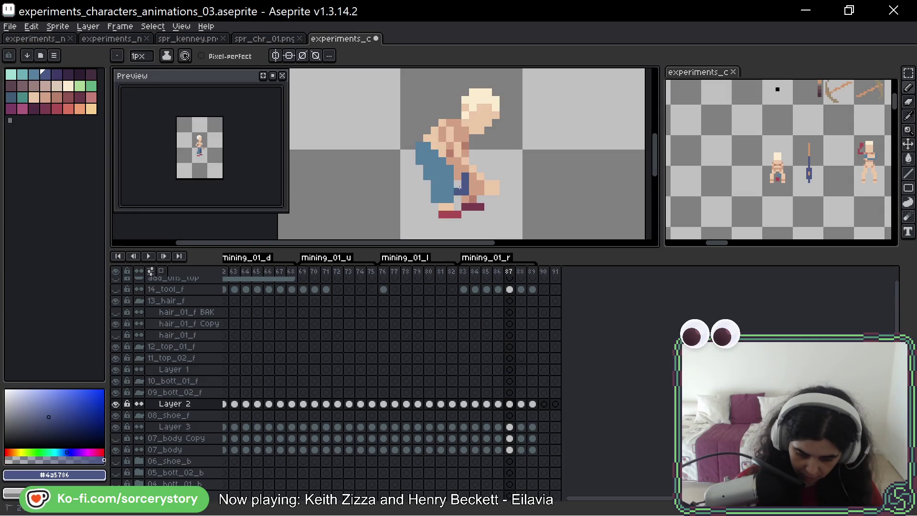
Add a dark blue pixel to the leg on frame 87 and widen the strip on frame 89
left_click(460, 182)
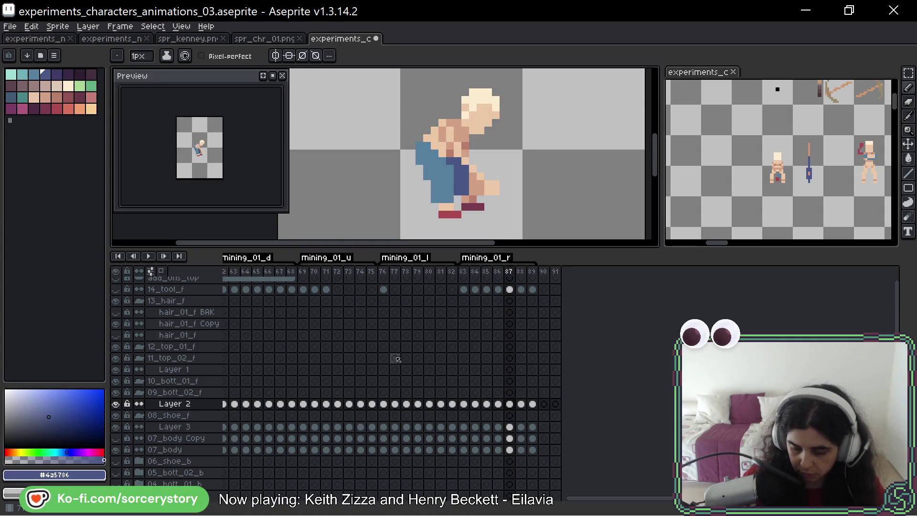
key("Right")
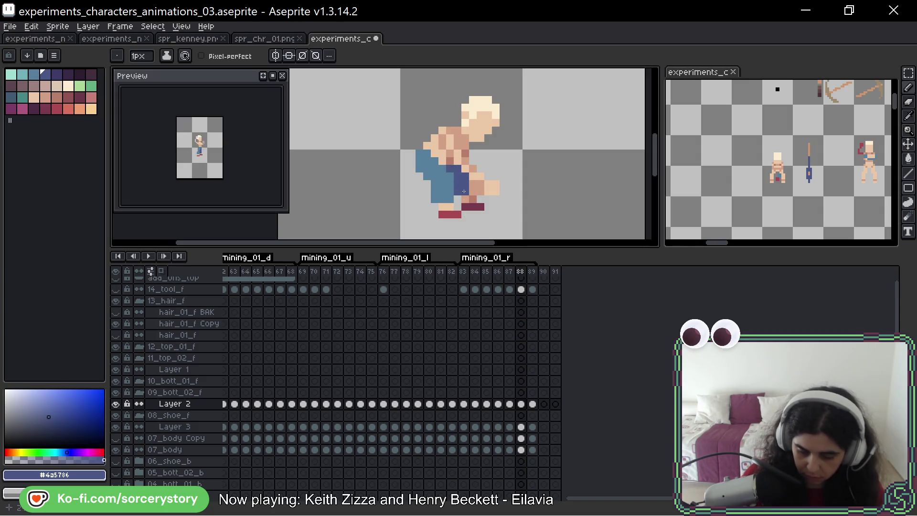
key("Right")
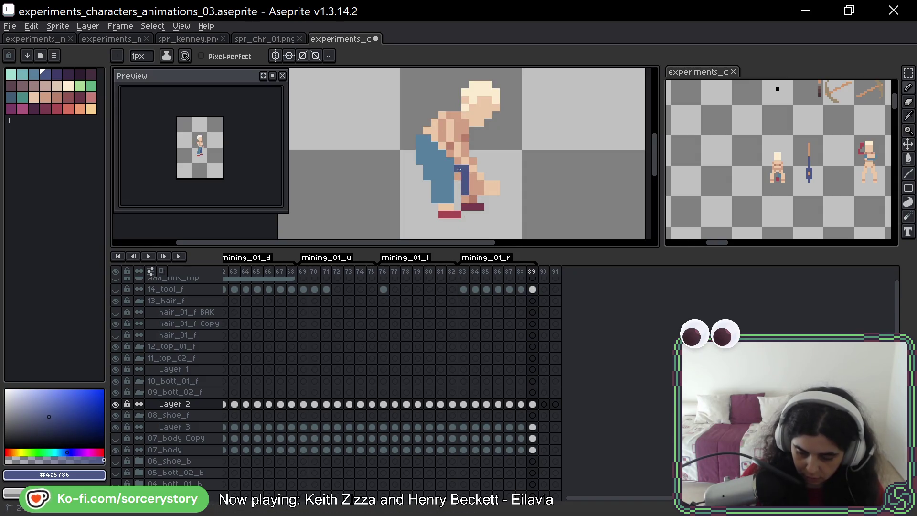
left_click_drag(459, 169, 458, 192)
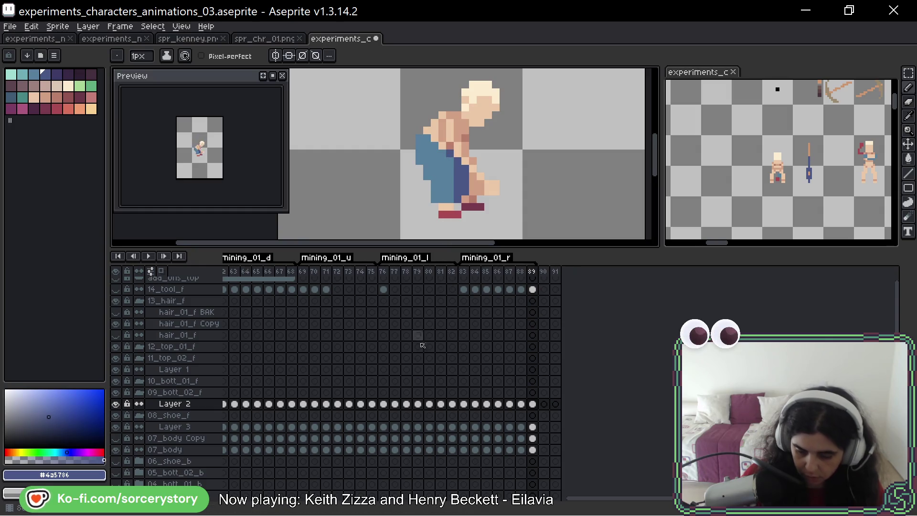
Flip between frames 87–89, then back through 86 to 77, comparing the leg shading
key("Left")
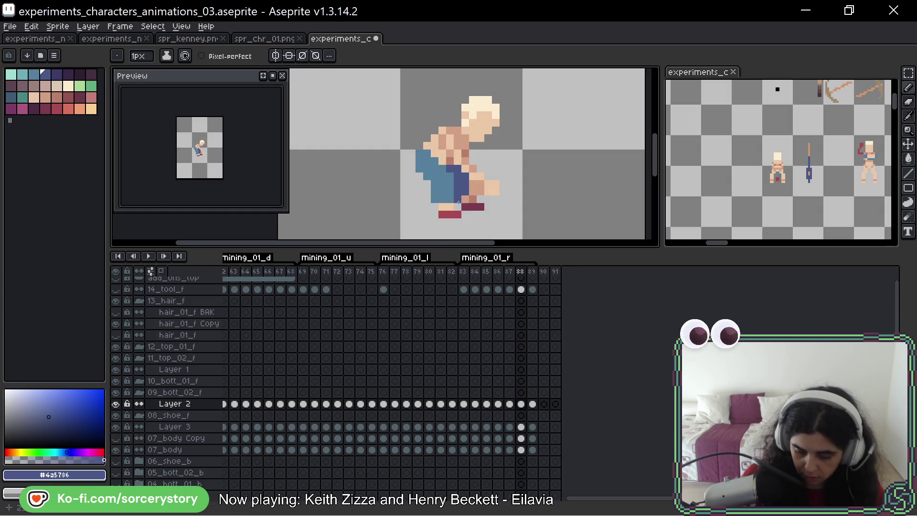
key("Right")
key("Left")
key("Left")
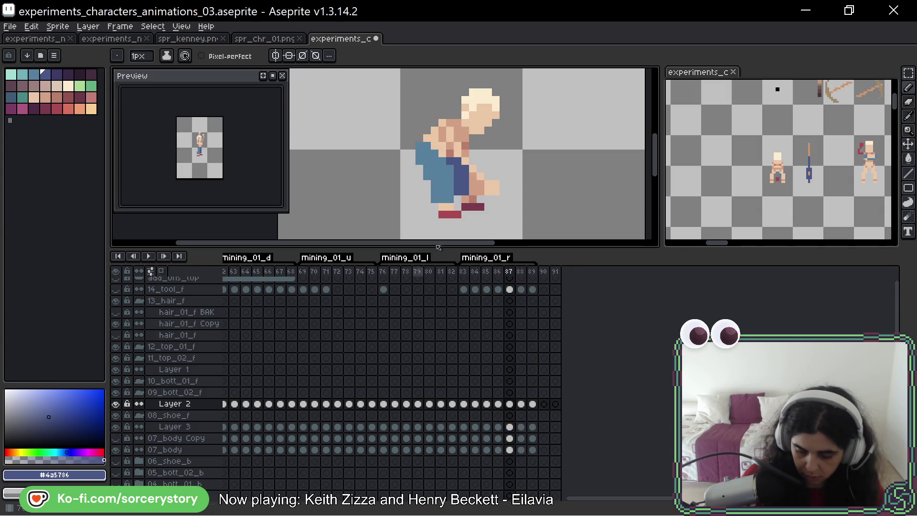
key("Left")
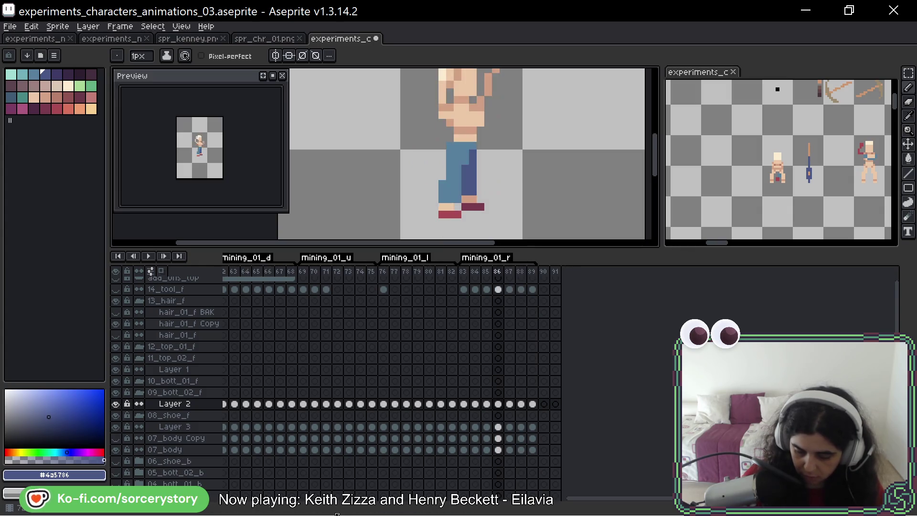
key("Left")
key("Left")
key("Left")
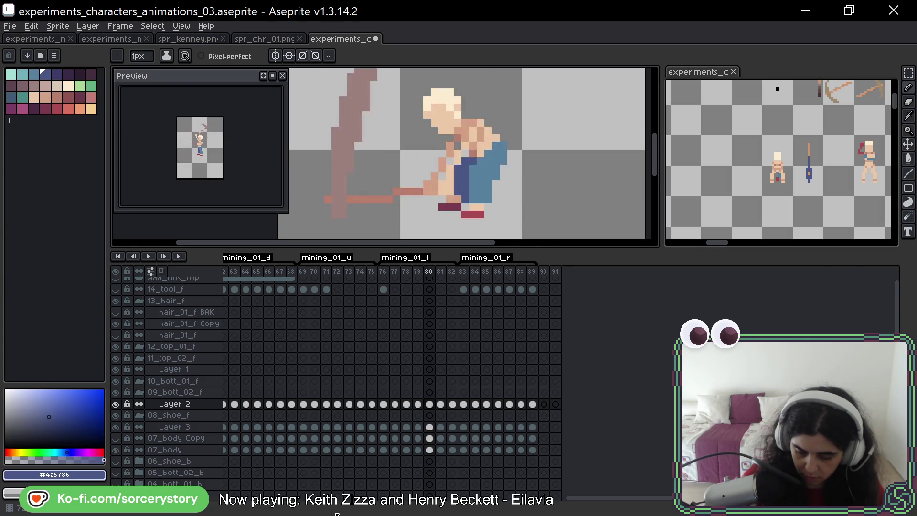
key("Left")
key("Left")
key("Left")
key("Right")
key("Left")
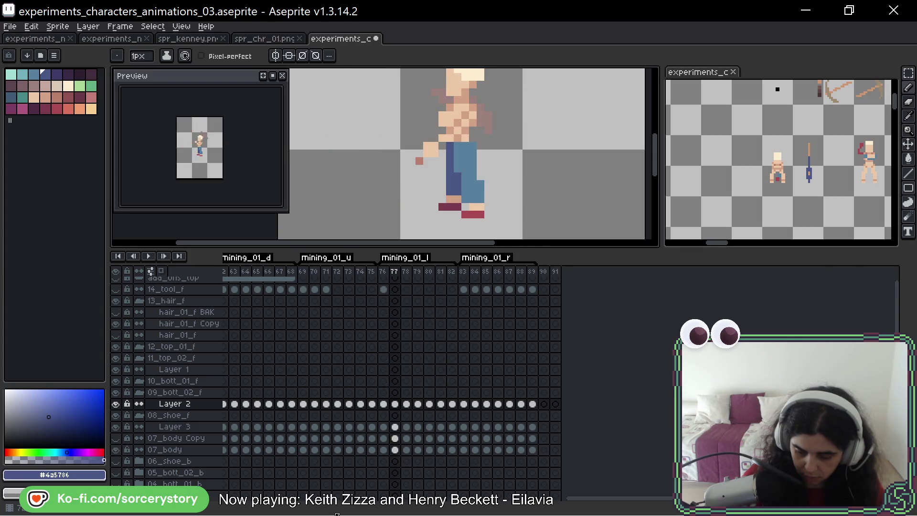
key("Right")
key("Left")
key("Right")
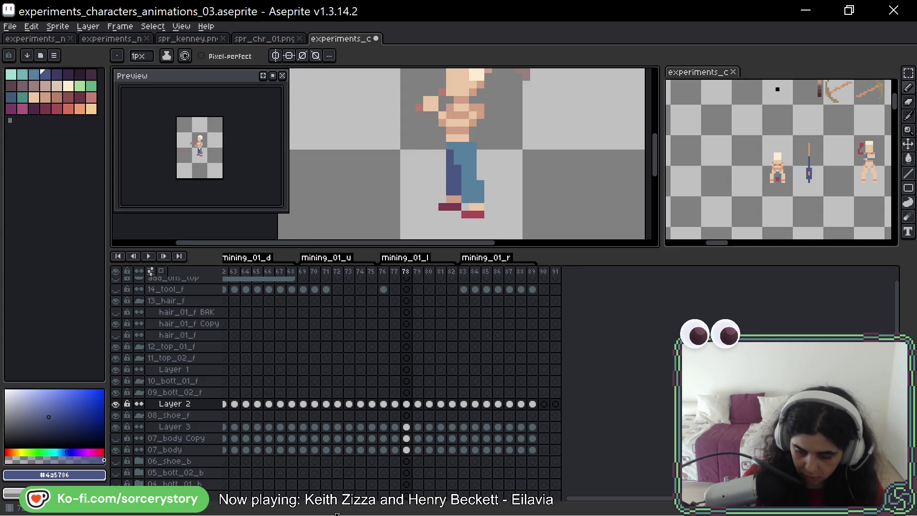
key("Left")
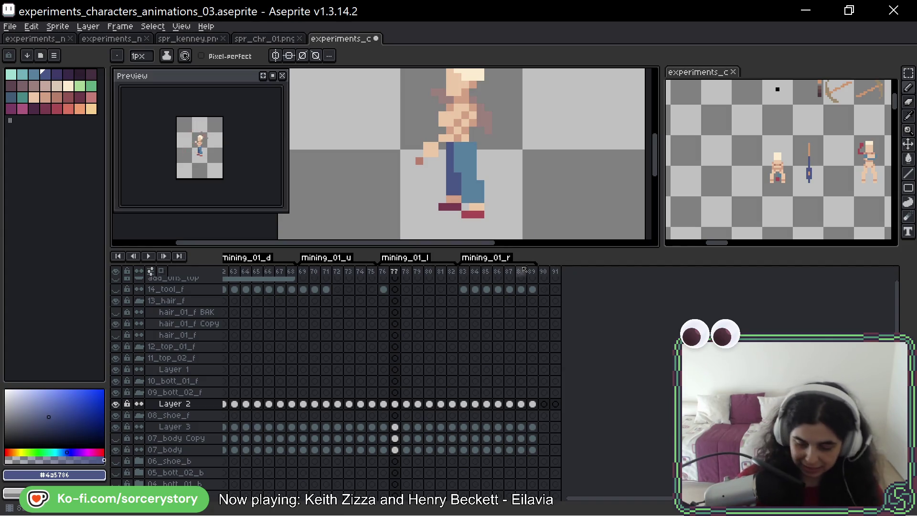
Play and stop the animation, then pick the lighter jeans blue from the sprite
key("Return")
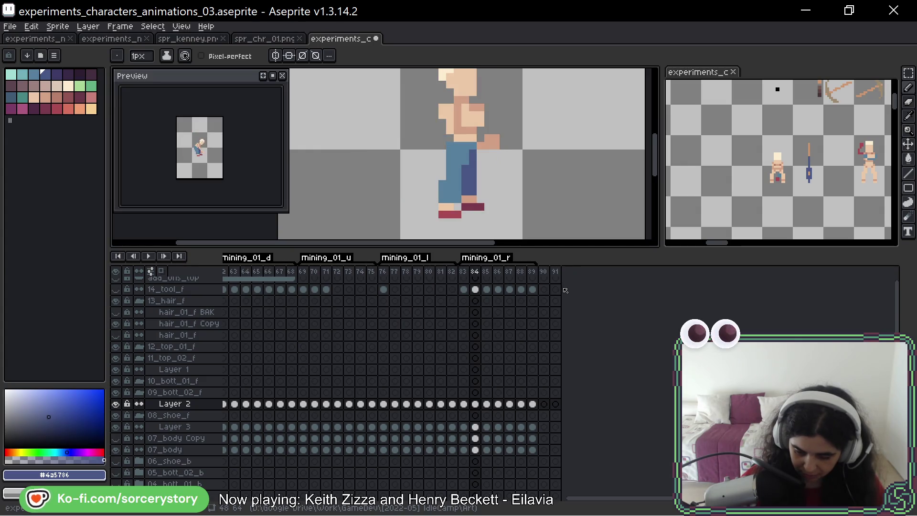
key("Return")
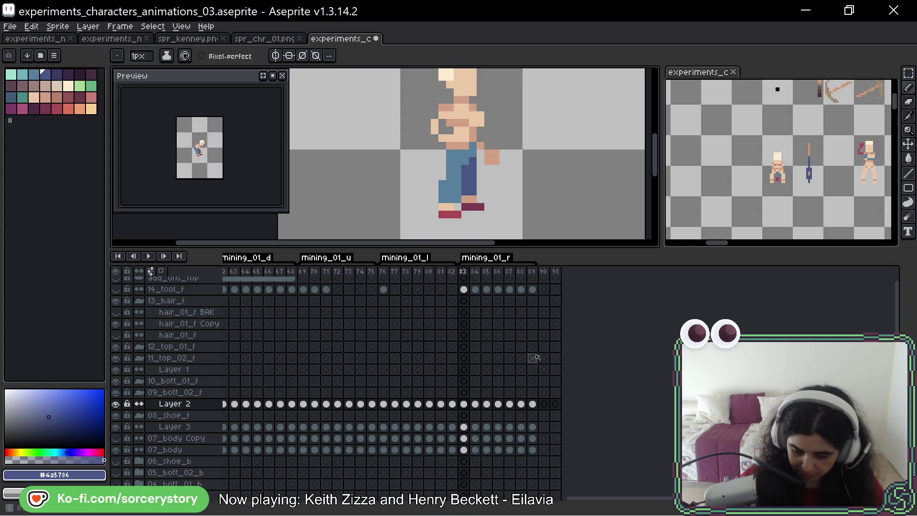
key("Right")
left_click(465, 159, "alt")
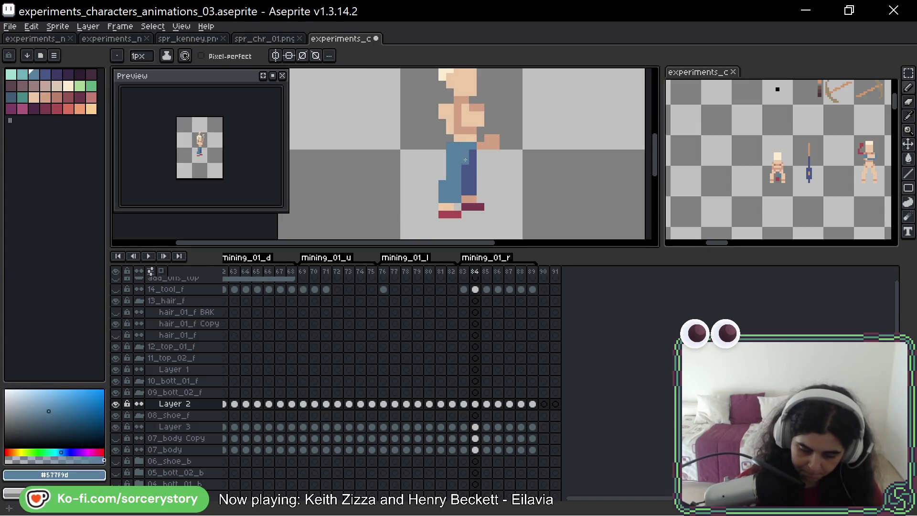
Step through frames 85 and 86 and replay the animation to preview the poses
key("Right")
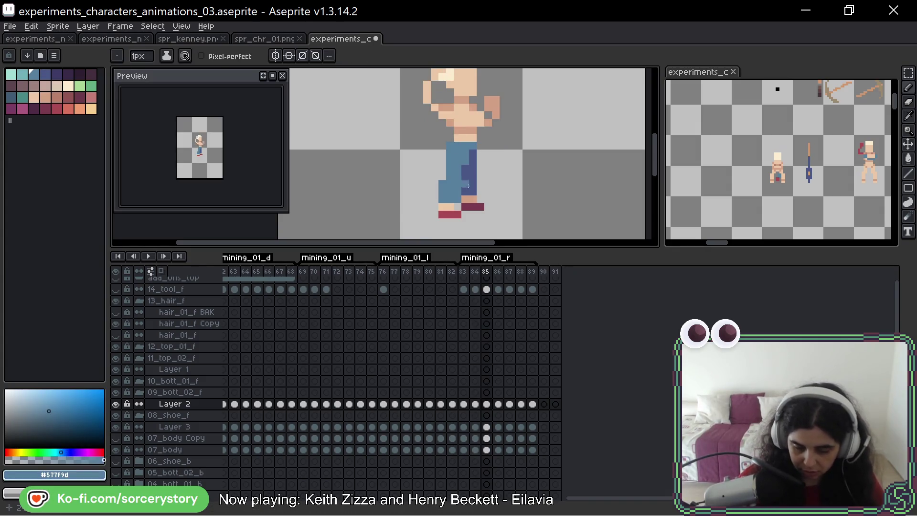
key("Right")
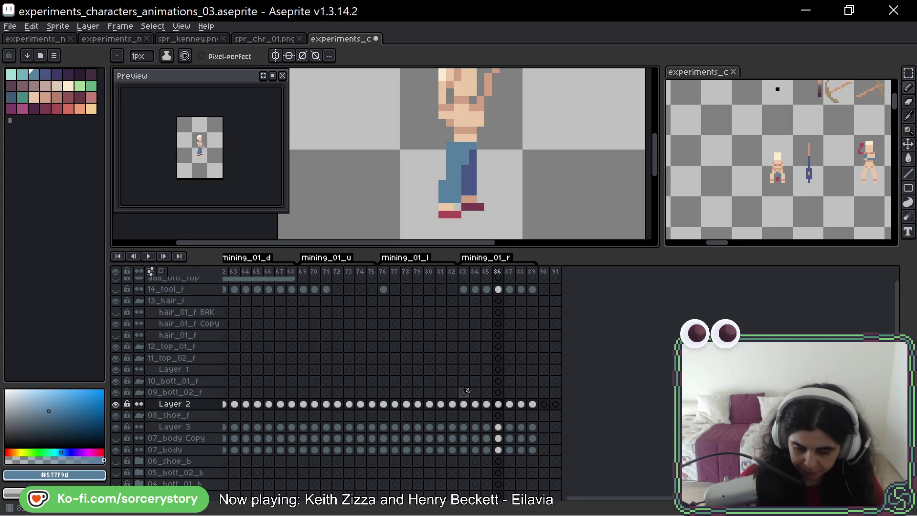
key("Return")
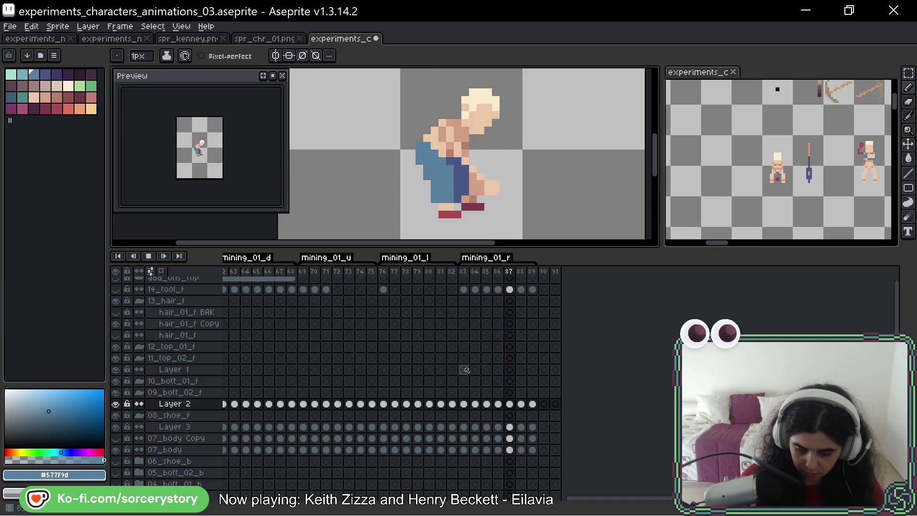
key("Return")
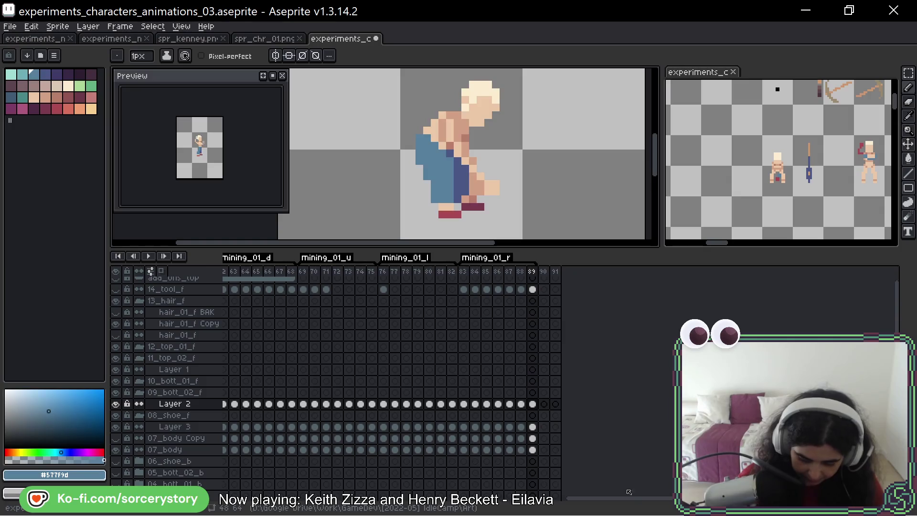
left_click_drag(637, 499, 474, 503)
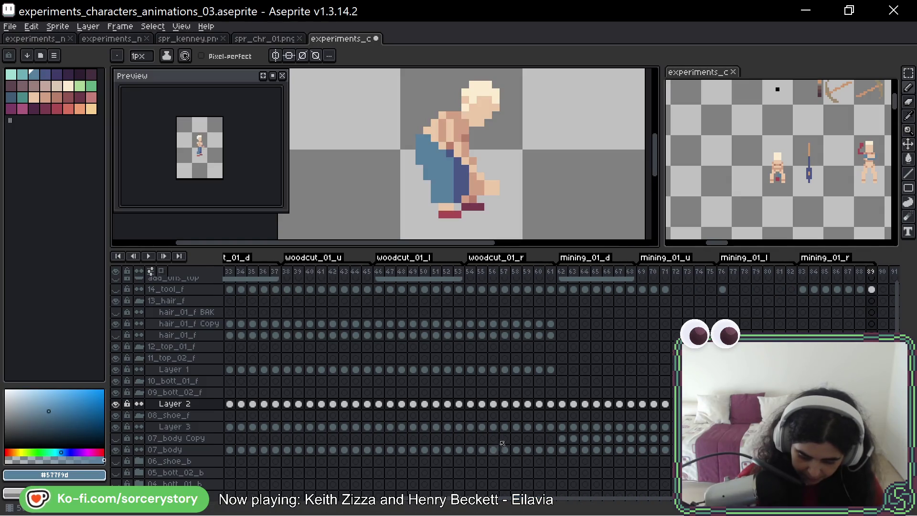
Toggle Layer 1's visibility, move to frame 62, and centre the front-facing miner
left_click(551, 370)
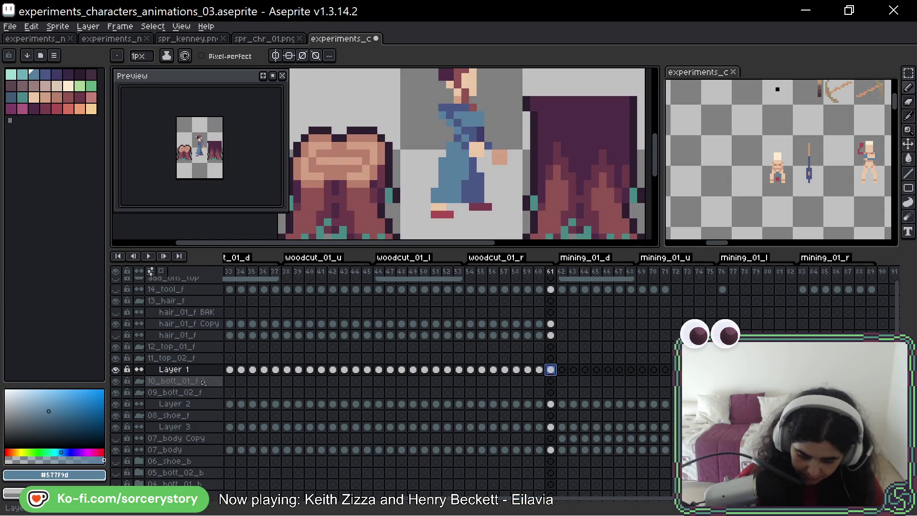
left_click(117, 371)
left_click(116, 371)
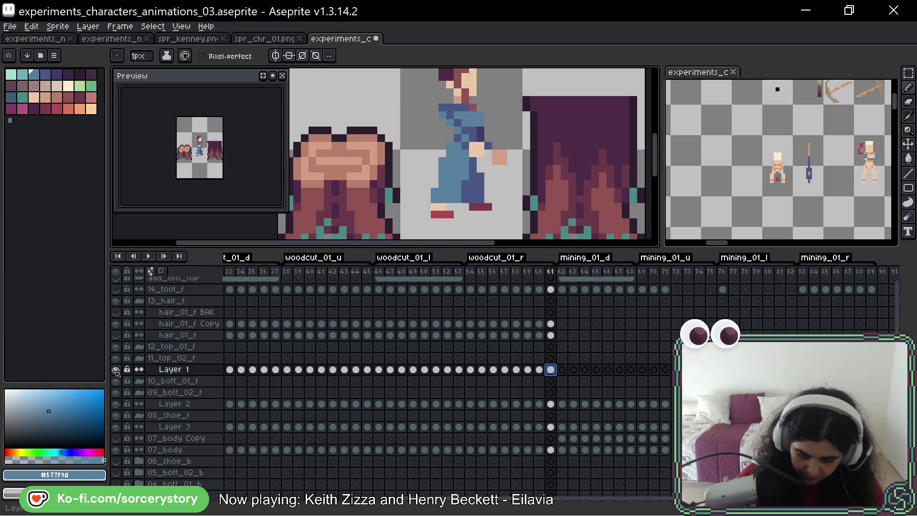
left_click(563, 370)
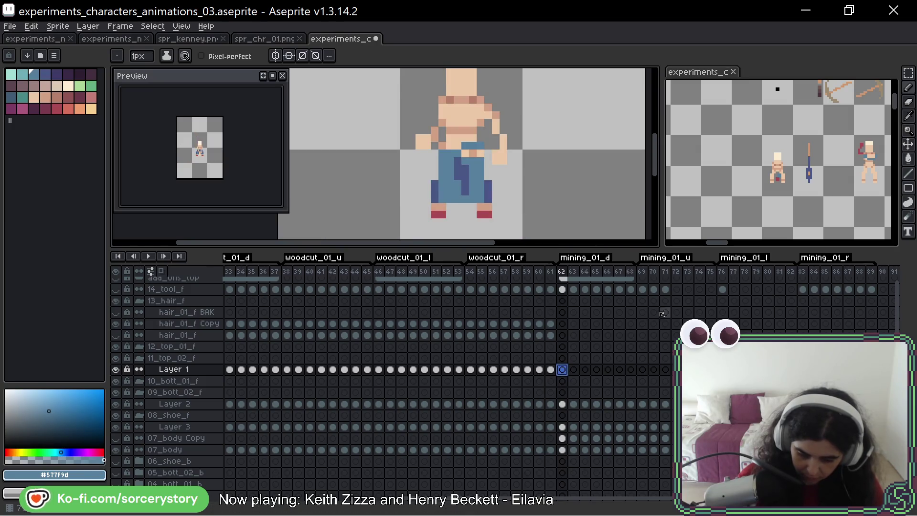
left_click_drag(546, 190, 503, 216)
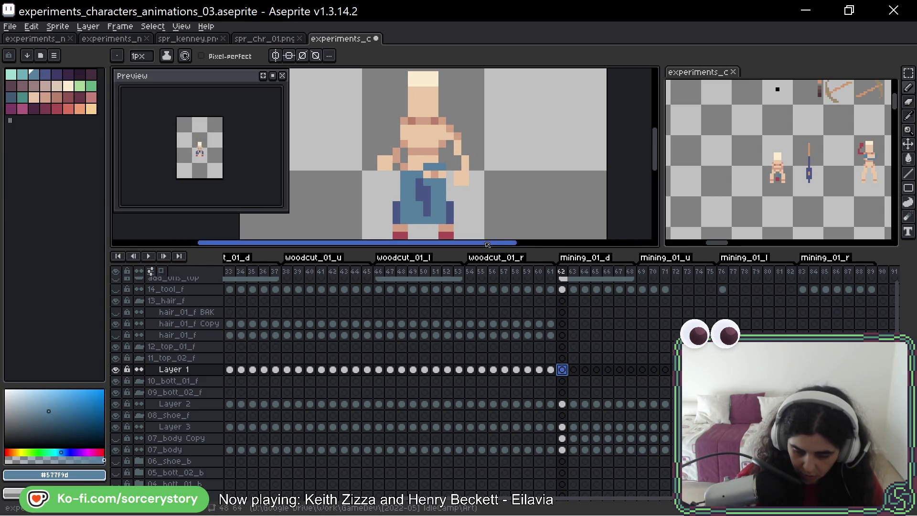
Select Layer 2's cel at frame 62 and toggle the trousers layer off and on
left_click(563, 404)
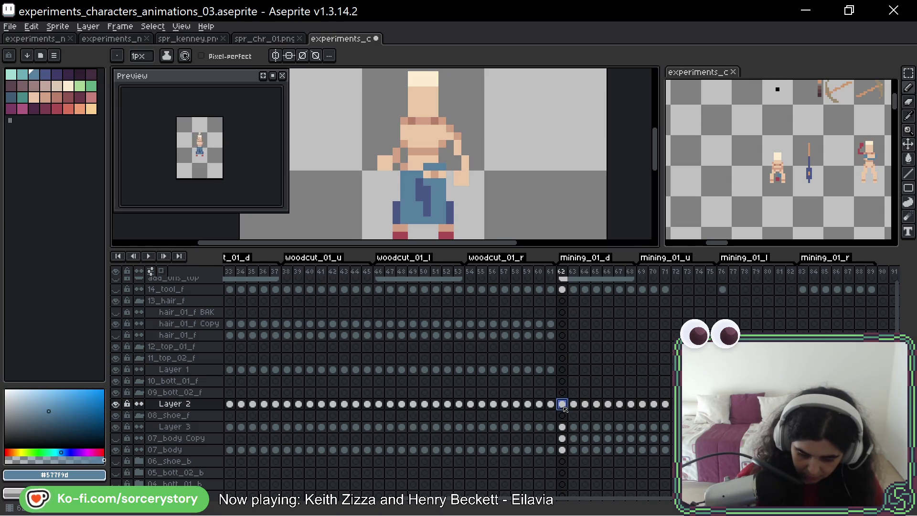
left_click(116, 404)
left_click(115, 404)
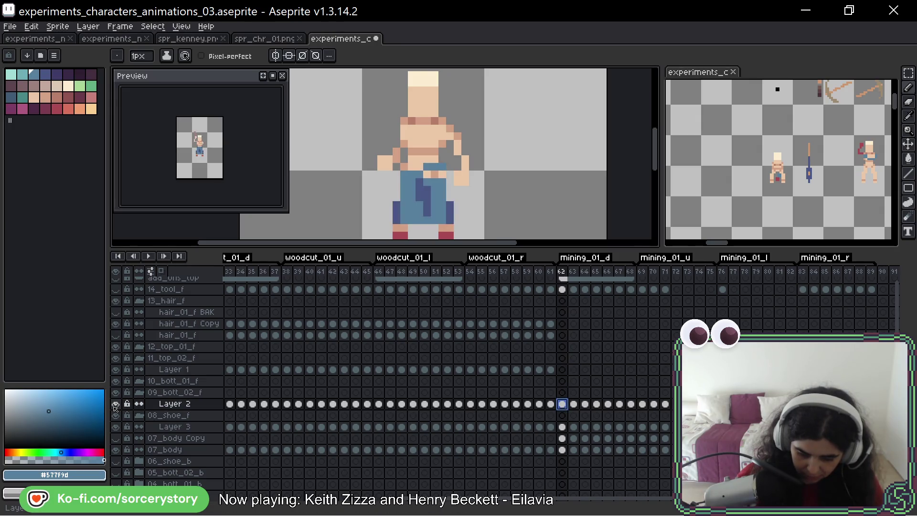
Toggle the trousers layer off and on again and zoom in on the miner
left_click(115, 404)
left_click(115, 404)
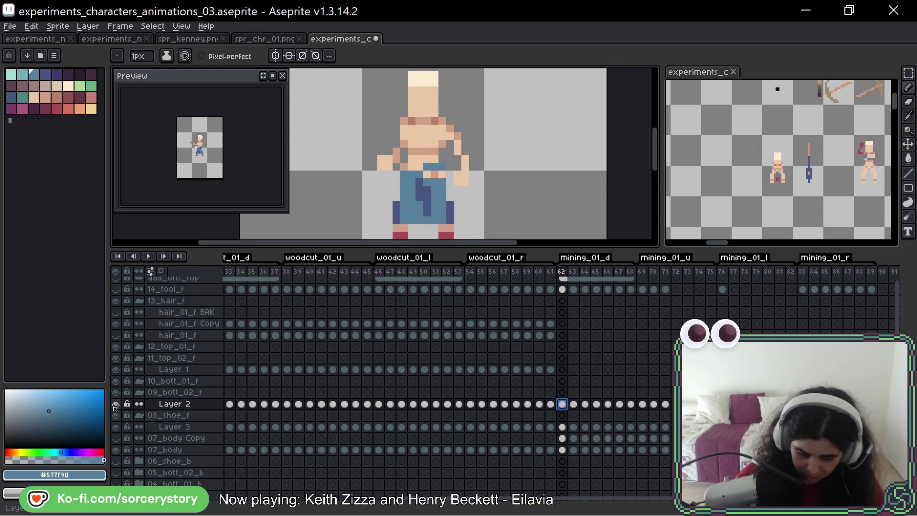
scroll(445, 170, "up", 3)
scroll(446, 171, "up", 1)
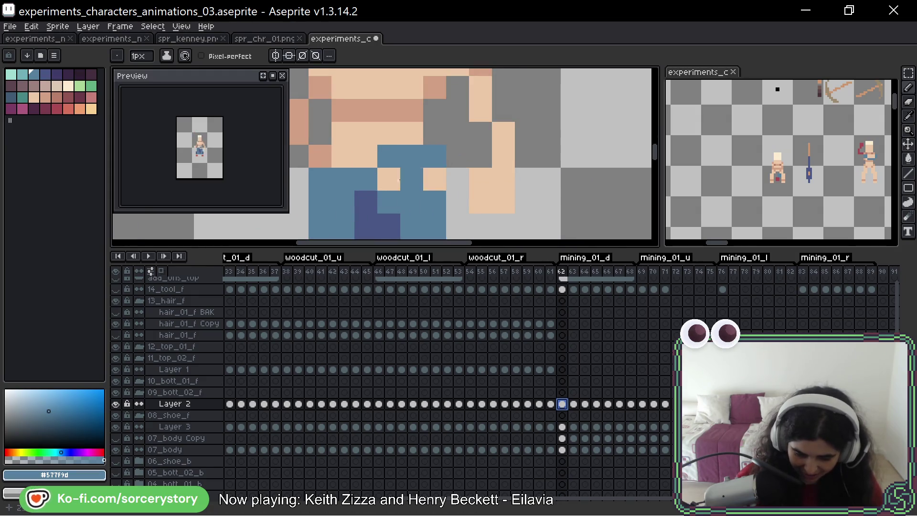
Step through the down, up and right-facing mining frames and back, then select Layer 1 at frame 62
key("Right")
key("Right")
key("Right")
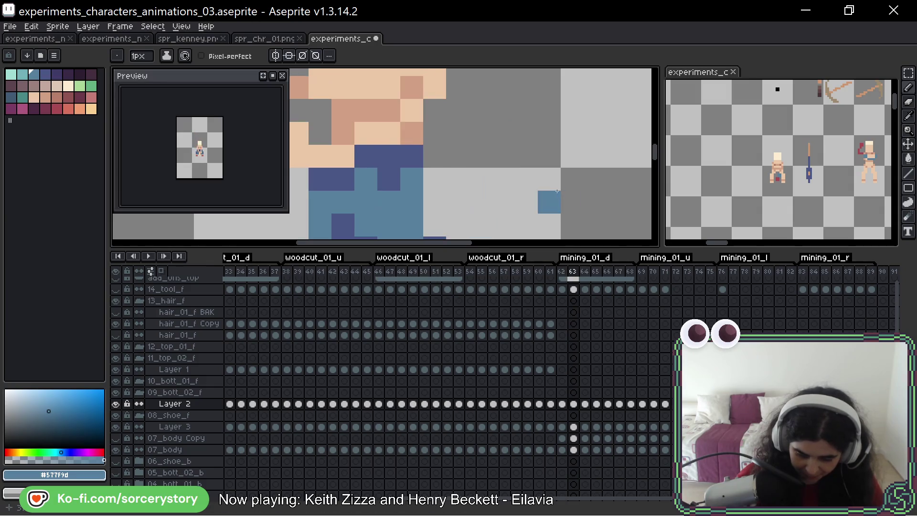
scroll(543, 172, "down", 3)
key("Right")
key("Right")
key("Right")
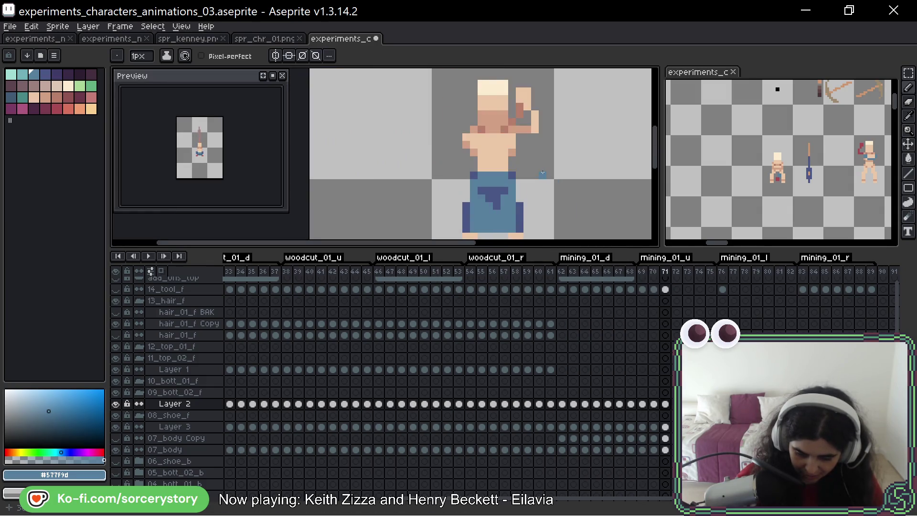
key("Right")
key("Right")
key("Right")
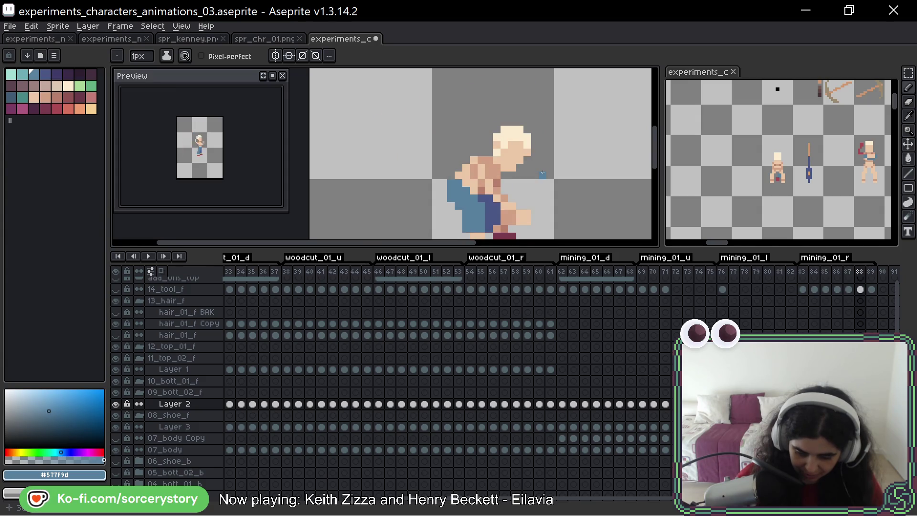
key("Left")
key("Left")
key("Left")
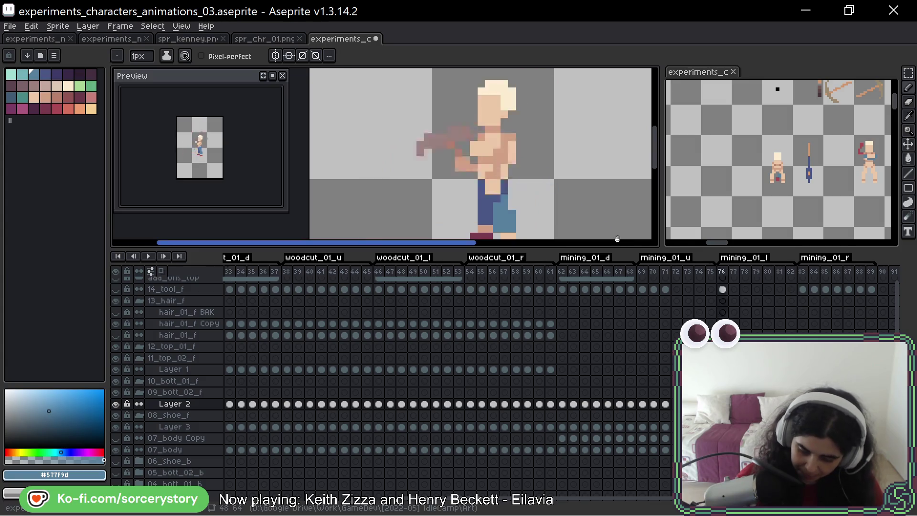
key("Left")
key("Left")
key("Left")
left_click(562, 370)
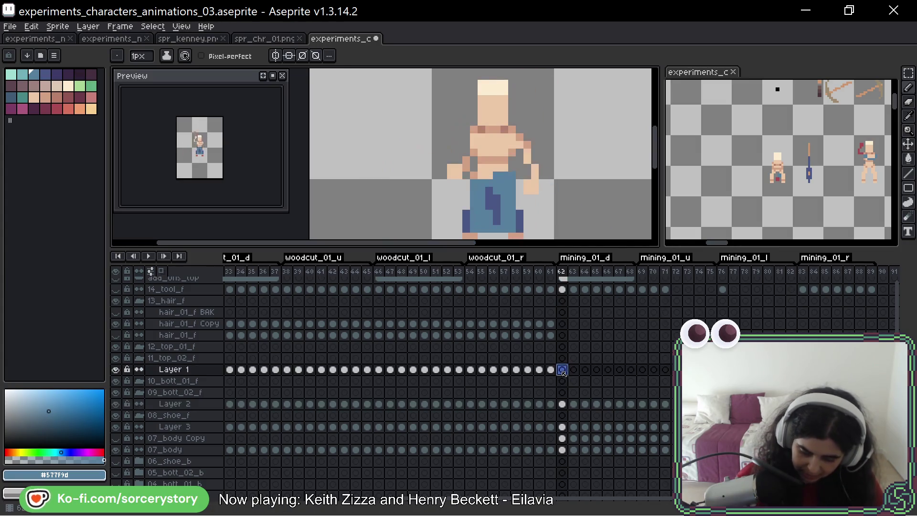
Zoom in on frame 62 and undo the last drawn pixels
scroll(480, 190, "right", 2)
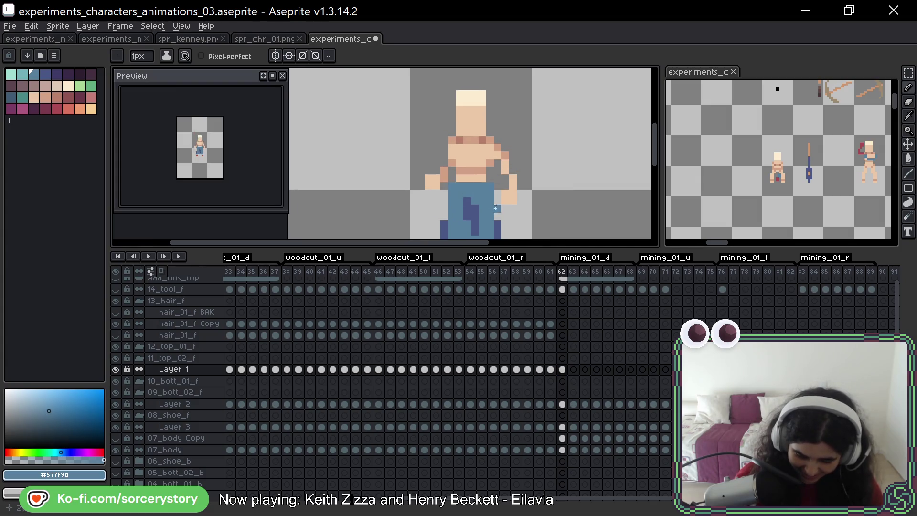
scroll(496, 208, "up", 2)
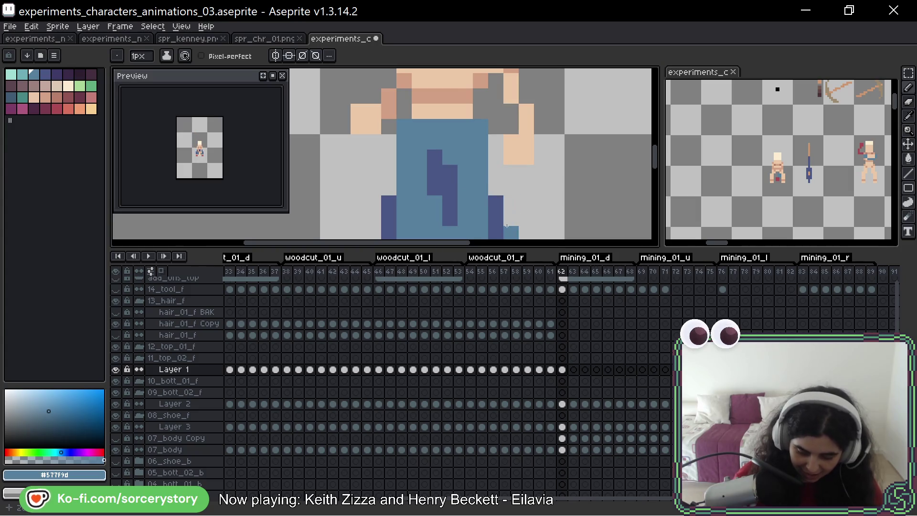
key("ctrl+z")
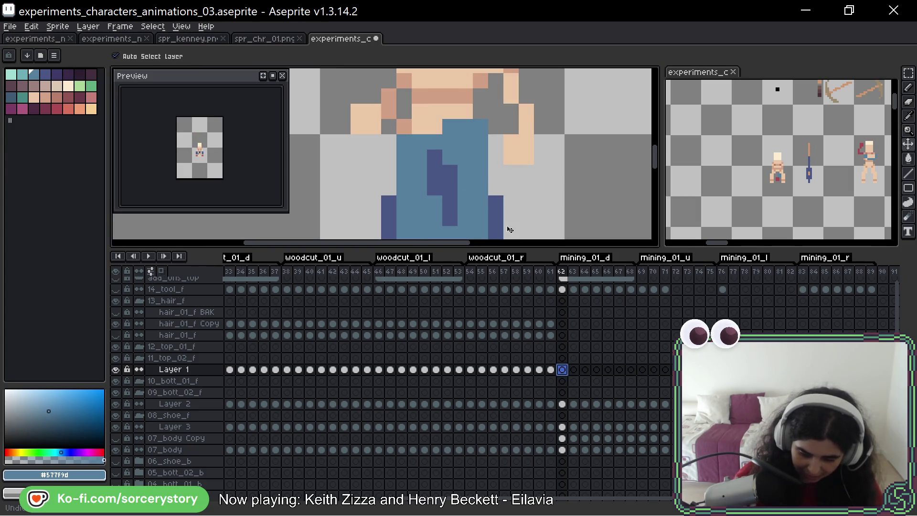
On Layer 2, eyedrop navy #4a5786 and place a pixel at the overalls' top corner
left_click(563, 403)
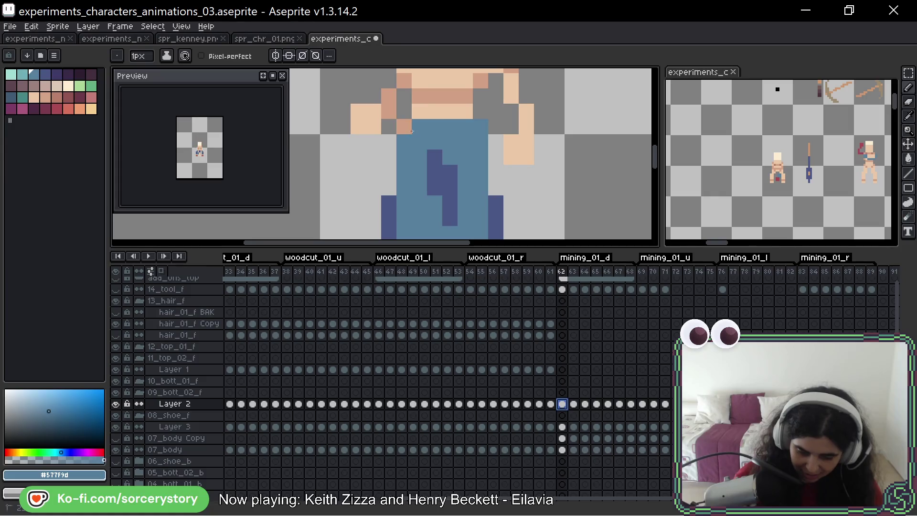
left_click(404, 127, "alt")
left_click(404, 126)
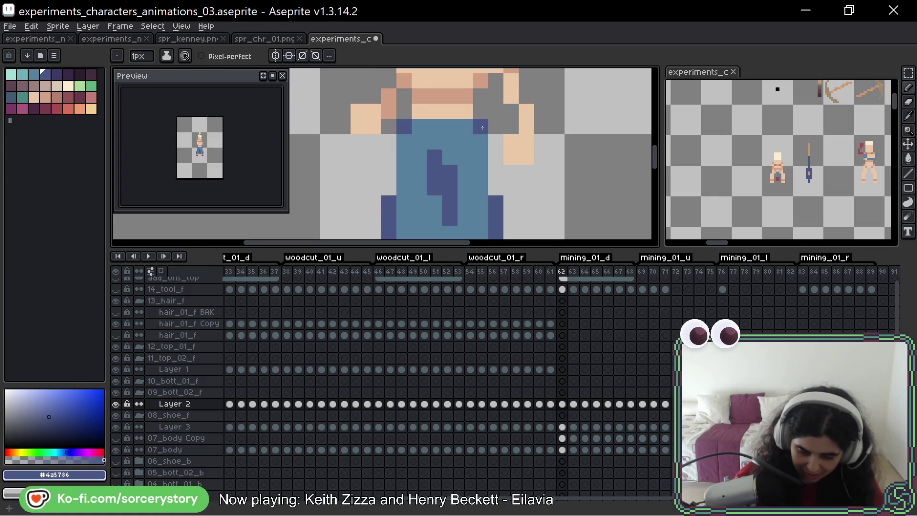
key("Right")
key("Left")
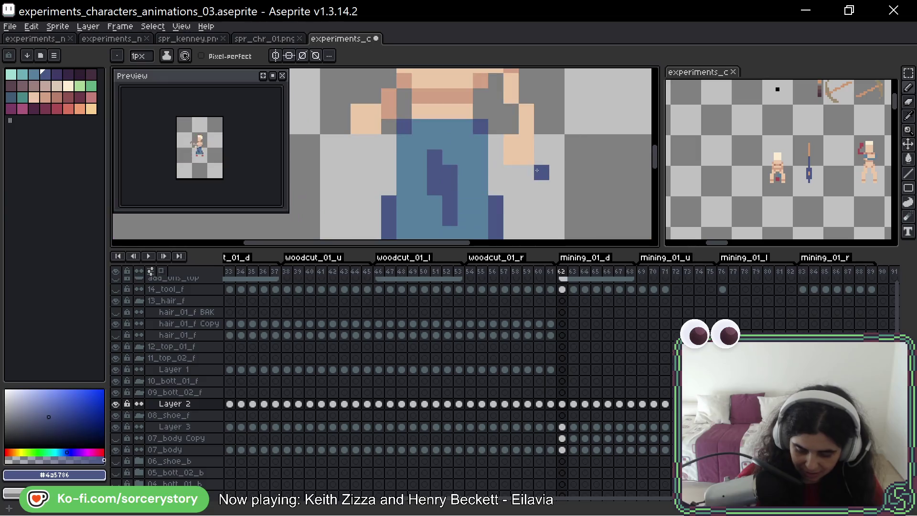
left_click(563, 369)
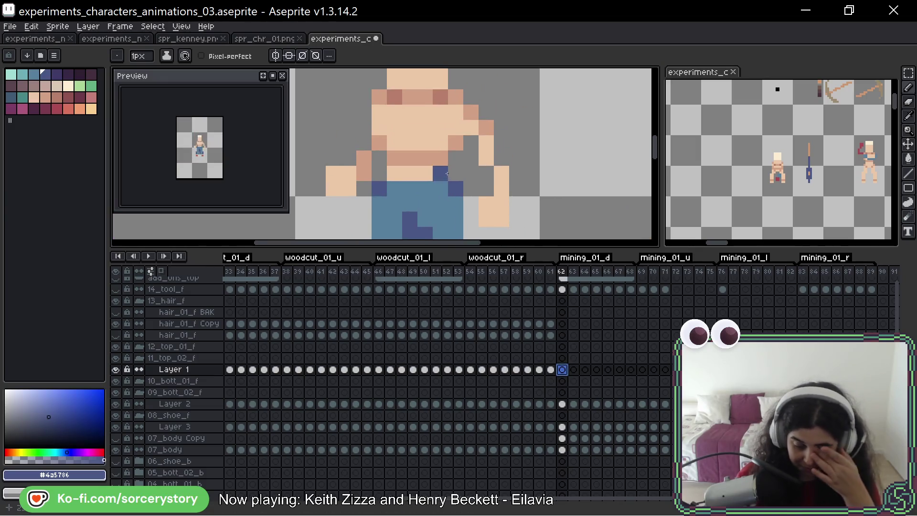
On frame 63, paint navy strap pixels along the left arm and around the head
left_click(481, 103)
key("ctrl+z")
mouse_move(364, 173)
left_mouse_down()
mouse_move(364, 143)
mouse_move(377, 139)
mouse_move(399, 158)
mouse_move(439, 161)
left_mouse_up()
left_click(455, 142)
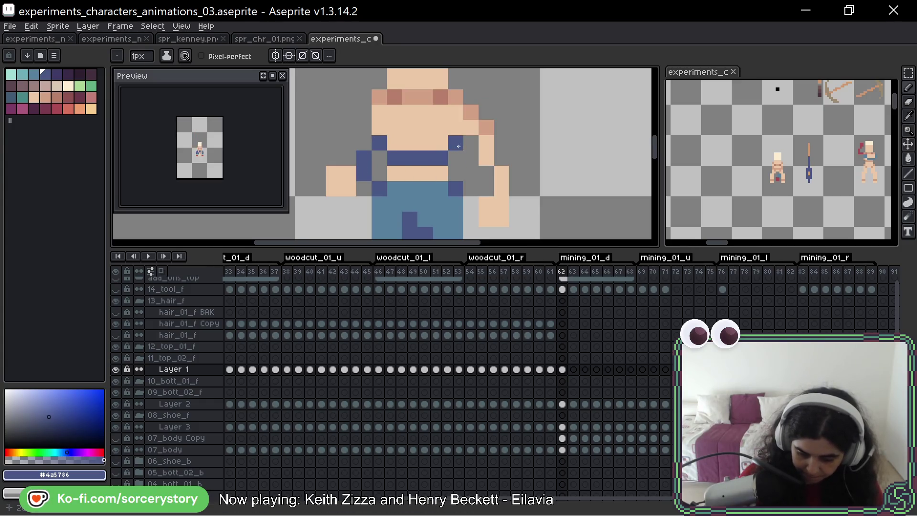
left_click(487, 126)
left_click(470, 112)
left_click(440, 97)
mouse_move(410, 112)
left_mouse_down()
mouse_move(395, 100)
mouse_move(380, 105)
mouse_move(380, 97)
left_mouse_up()
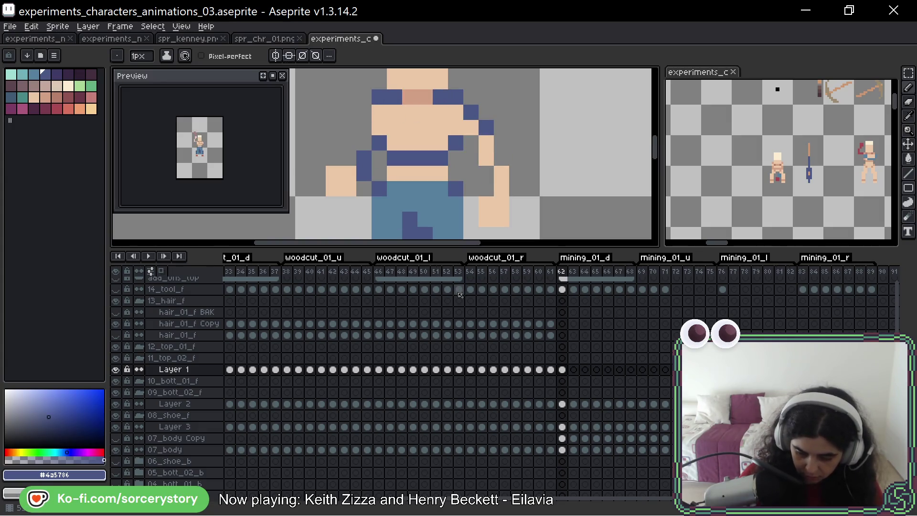
mouse_move(523, 191)
left_mouse_down()
mouse_move(529, 161)
mouse_move(518, 188)
left_mouse_up()
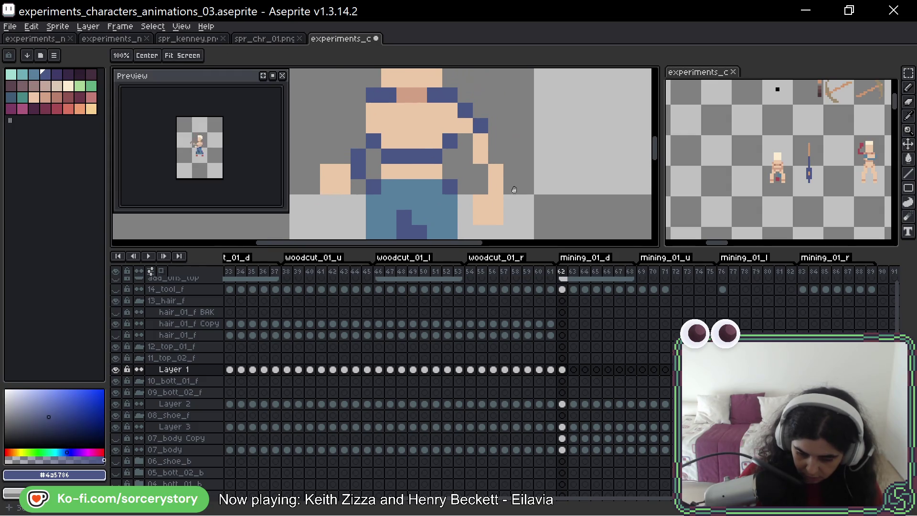
On frame 64, paint a navy strap across the chest, shoulder and left arm
key("Right")
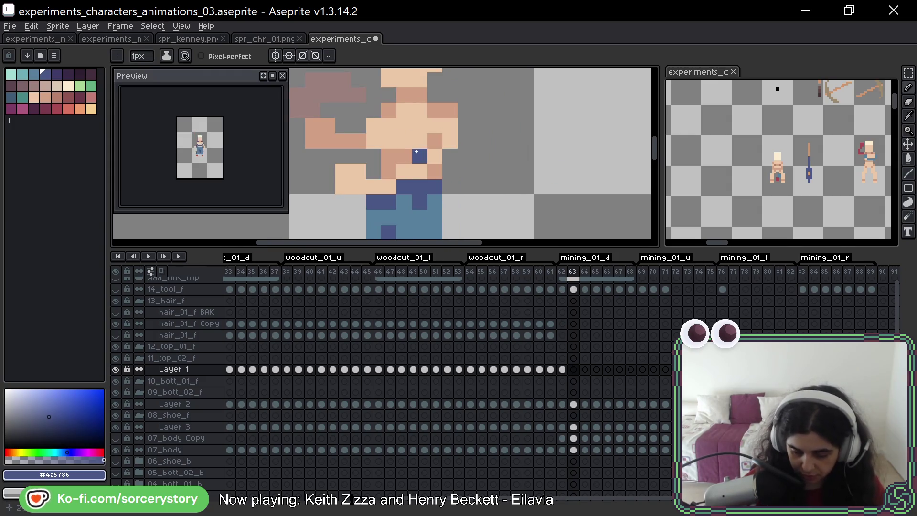
mouse_move(420, 157)
left_mouse_down()
mouse_move(389, 158)
mouse_move(389, 172)
left_mouse_up()
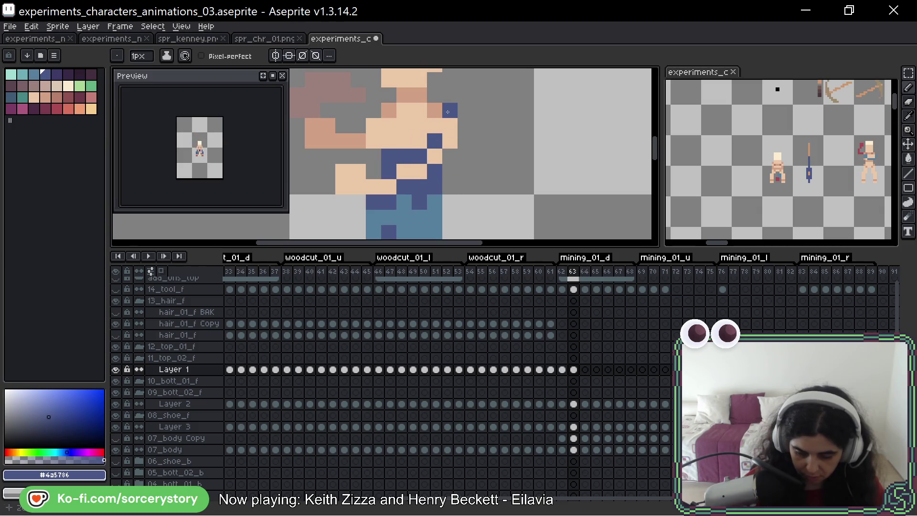
left_click(391, 105)
left_click_drag(359, 141, 345, 139)
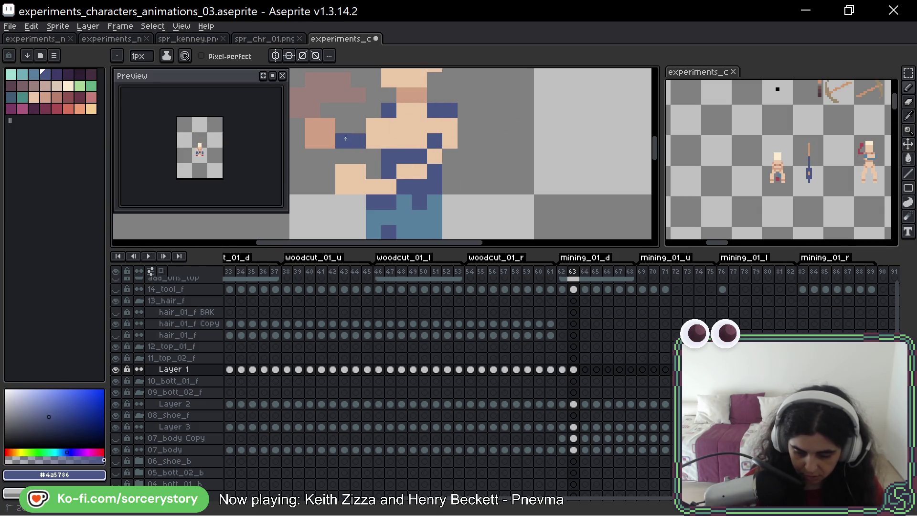
On the next frame, paint navy straps along the raised arm and across the hand
key("Right")
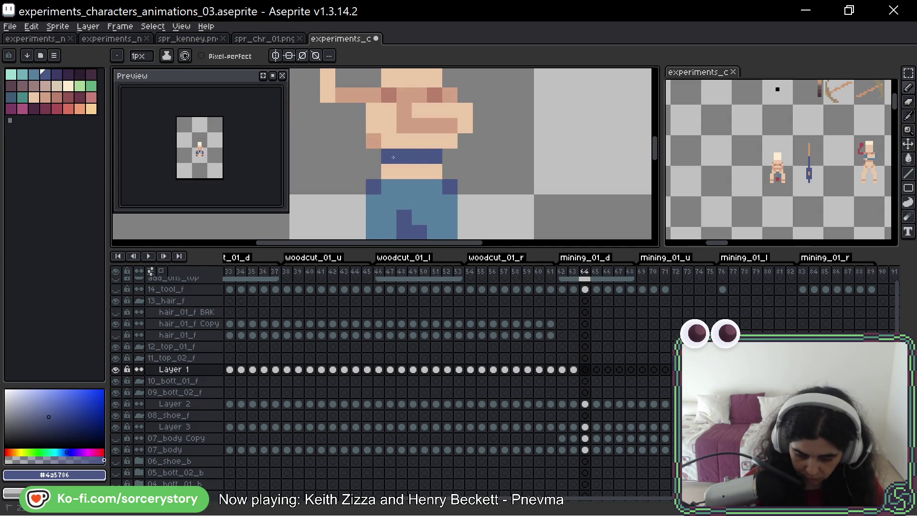
left_click_drag(389, 94, 342, 95)
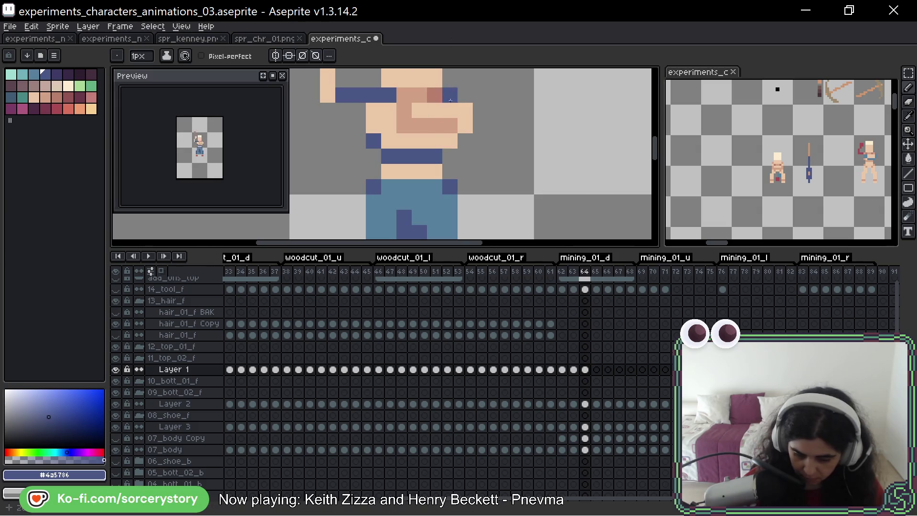
mouse_move(404, 110)
left_mouse_down()
mouse_move(404, 122)
mouse_move(443, 126)
left_mouse_up()
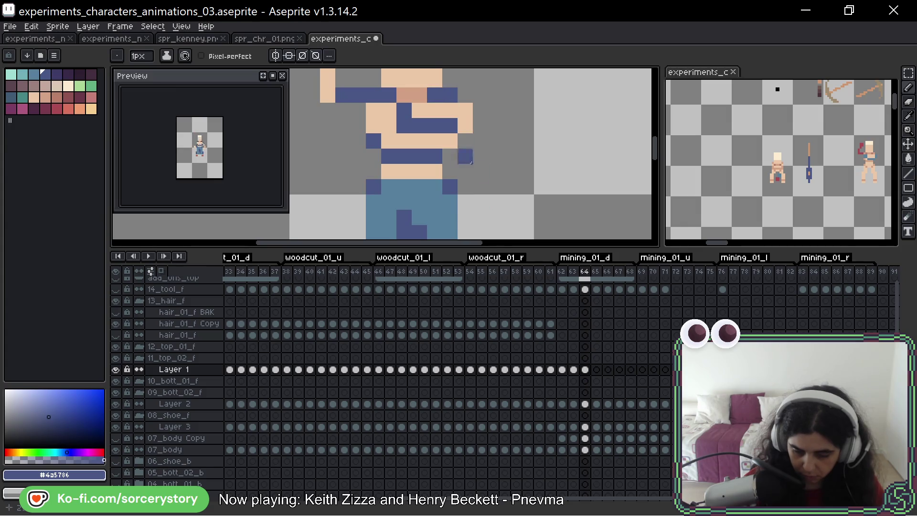
key("space")
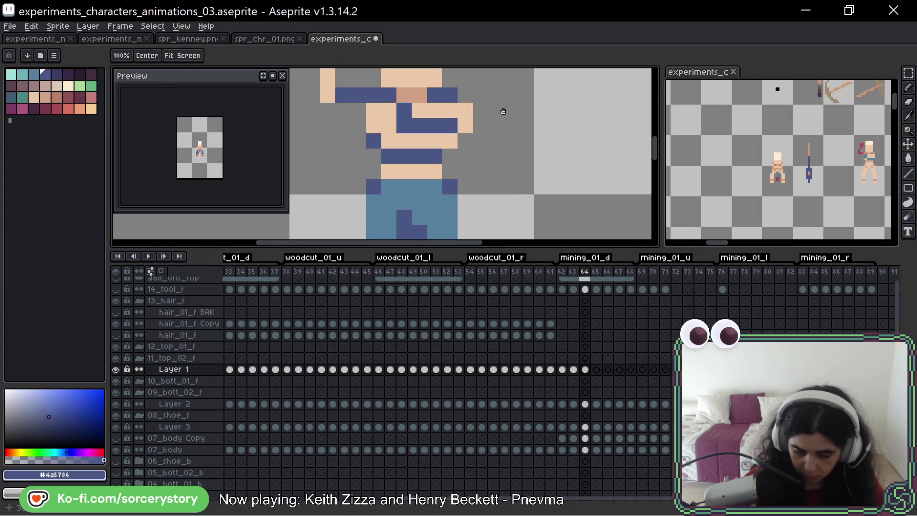
left_click_drag(503, 112, 529, 170)
key("Right")
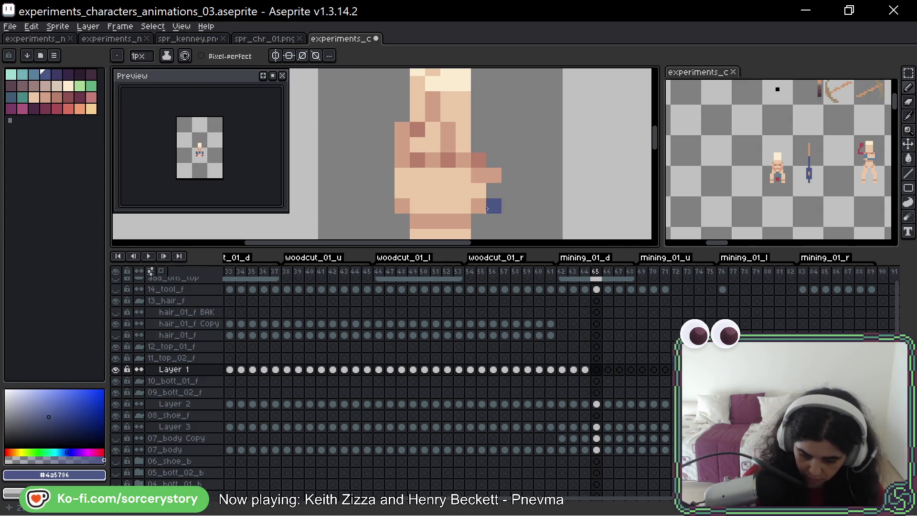
Paint #4a5786 strap pixels on frame 65's raised hand, down its left side and along its bottom edge
key("space")
mouse_move(477, 207)
left_mouse_down()
mouse_move(543, 170)
mouse_move(544, 183)
mouse_move(547, 167)
left_mouse_up()
left_click_drag(451, 173, 480, 188)
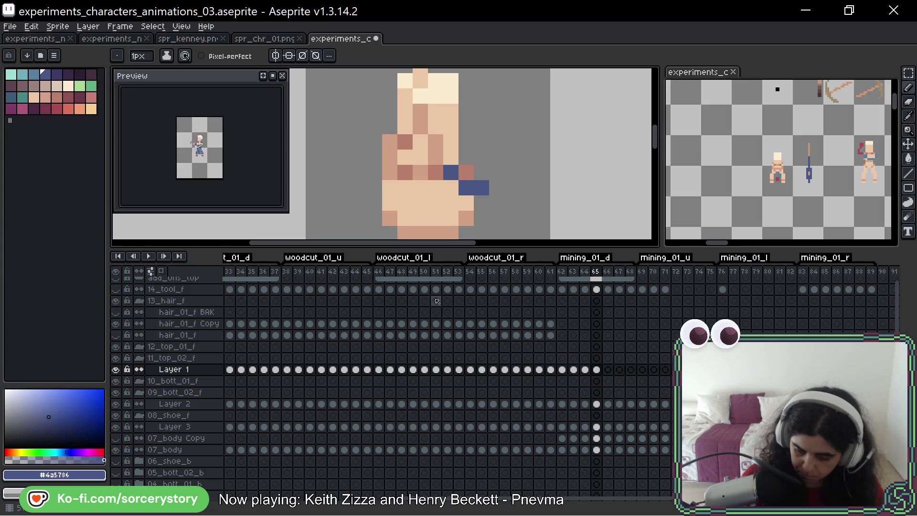
left_click(466, 173)
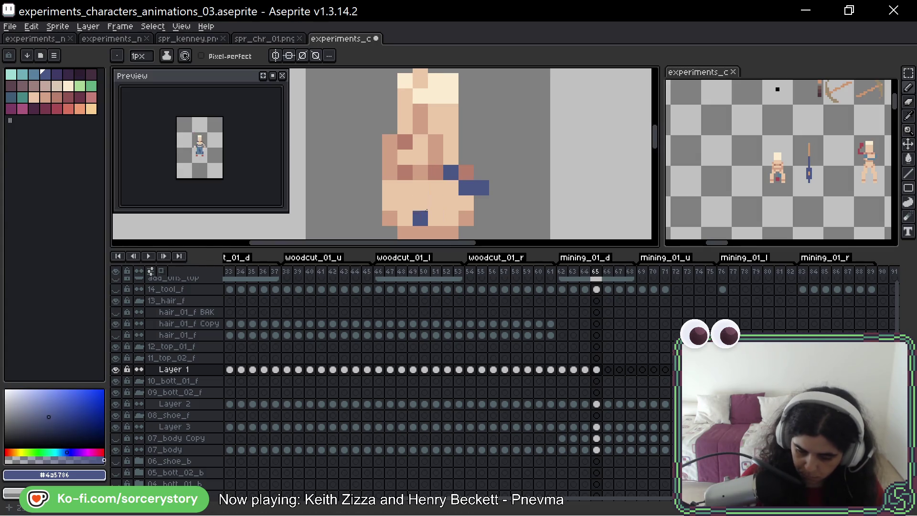
left_click_drag(389, 141, 390, 171)
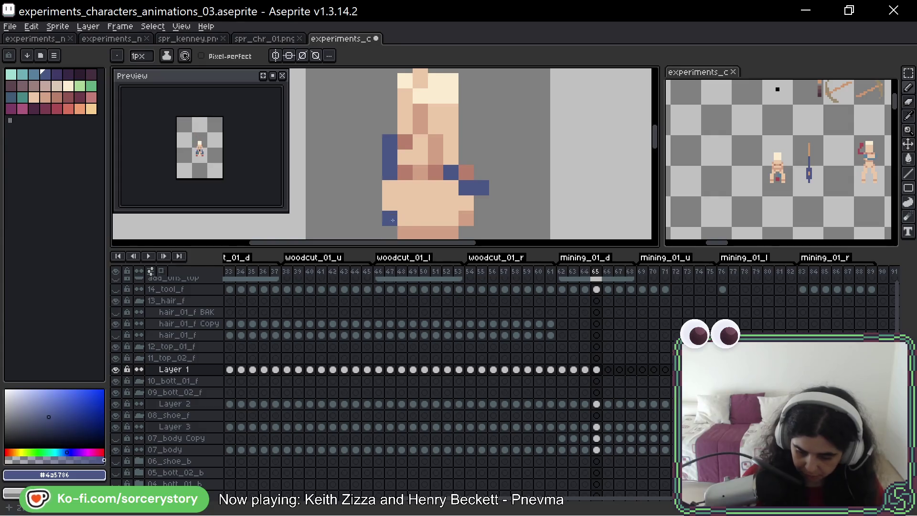
left_click_drag(390, 218, 444, 235)
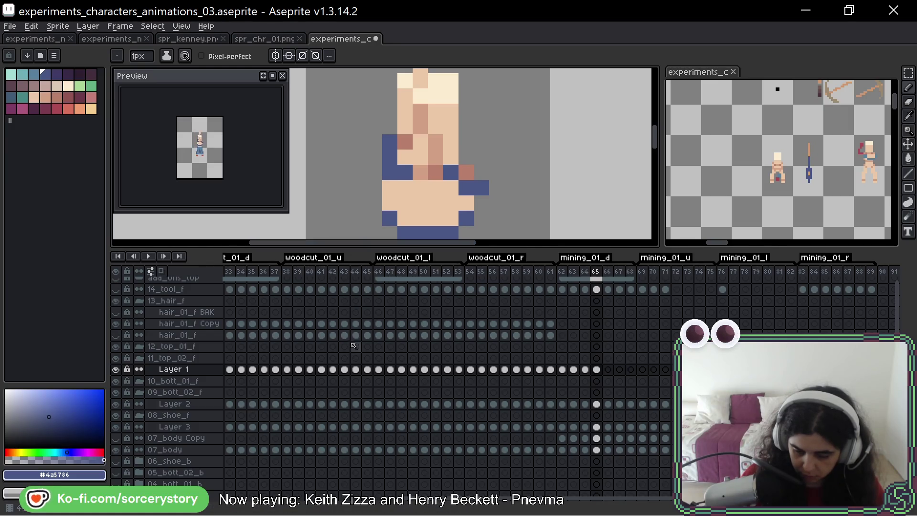
key("space")
mouse_move(501, 178)
left_mouse_down()
mouse_move(507, 223)
mouse_move(492, 195)
left_mouse_up()
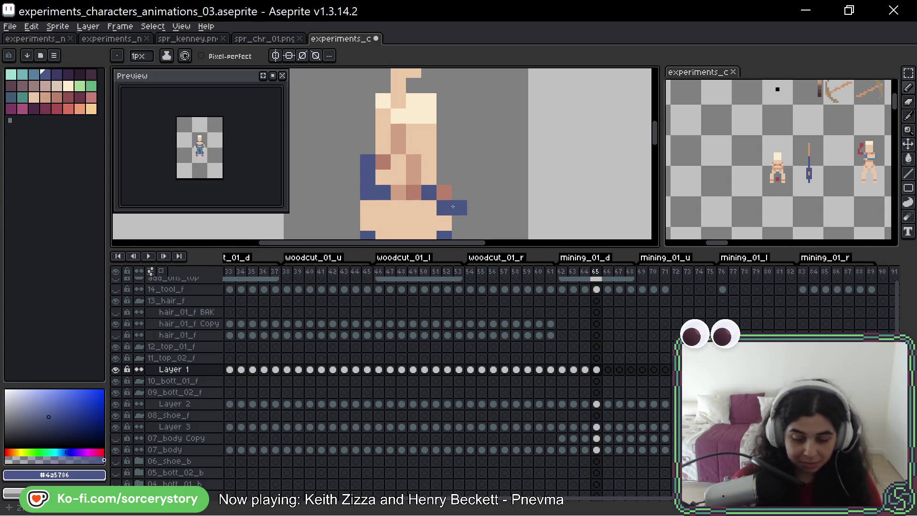
Zoom out and re-sample the #4a5786 overalls blue from the sprite
scroll(453, 210, "down", 3)
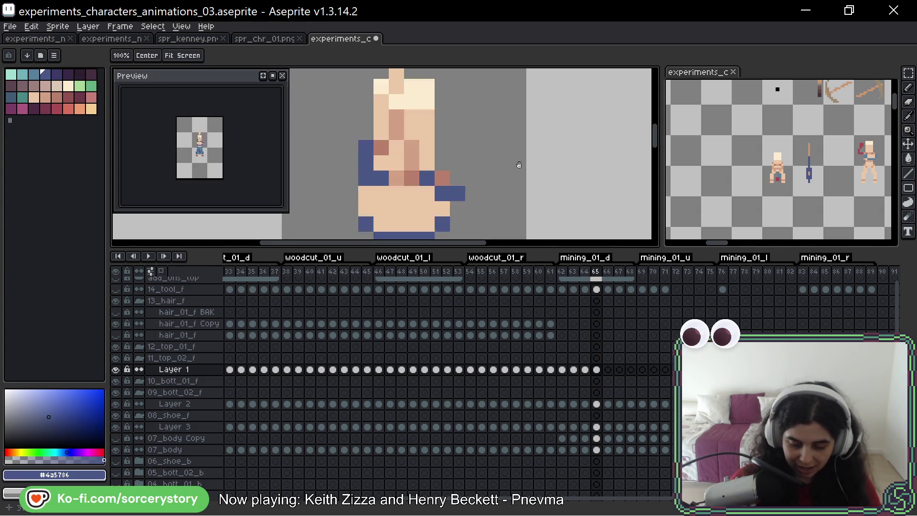
left_click(56, 73)
left_click(456, 129)
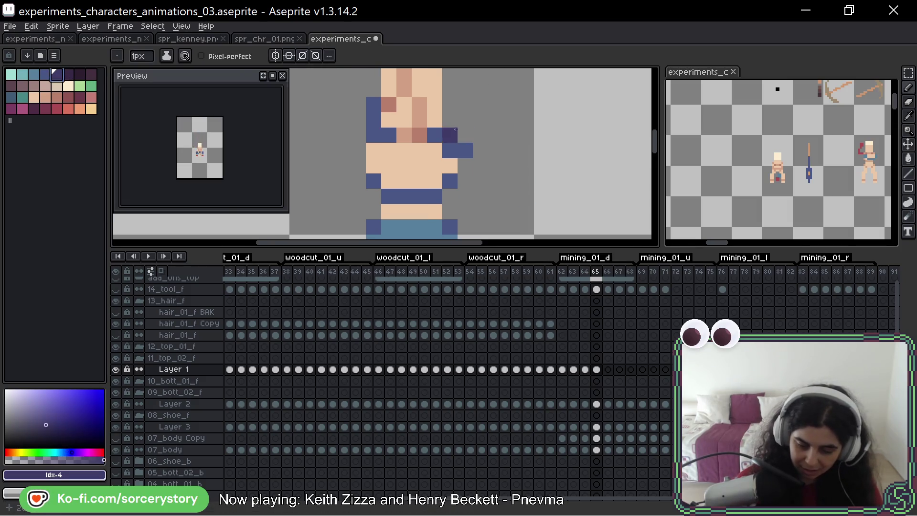
left_click(454, 181, "alt")
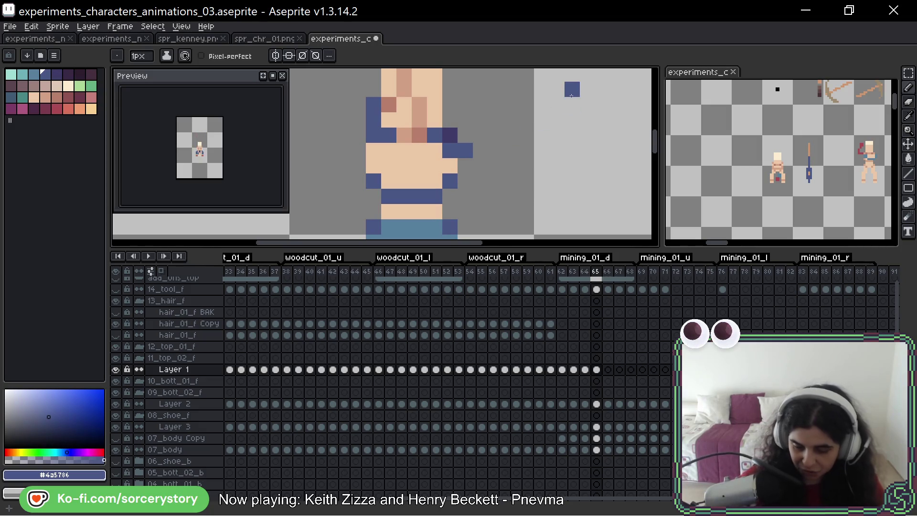
Advance to frame 66 and frame the miner's face and body
scroll(530, 122, "down", 2)
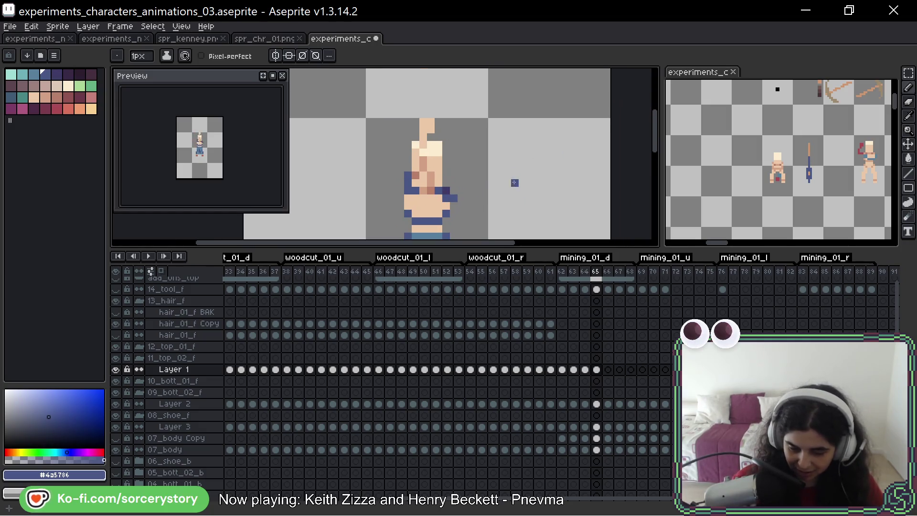
scroll(490, 113, "up", 2)
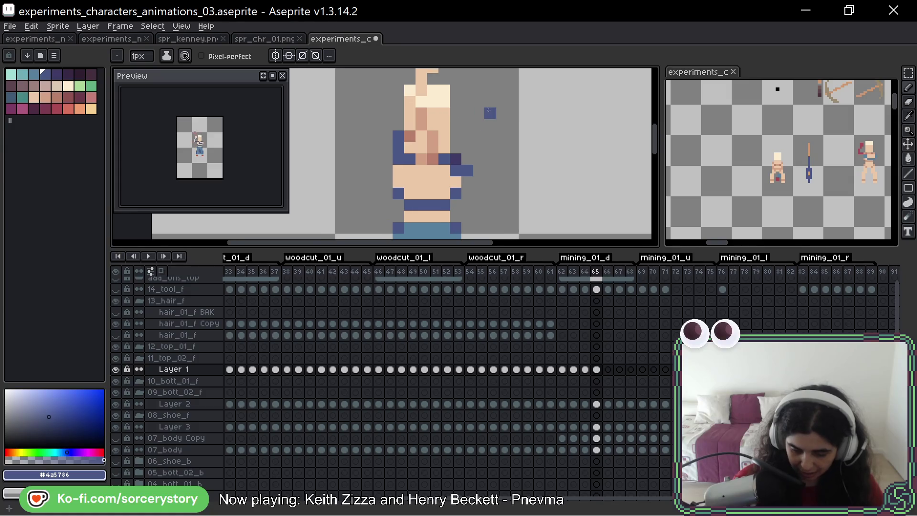
key("Right")
left_click_drag(490, 159, 499, 98)
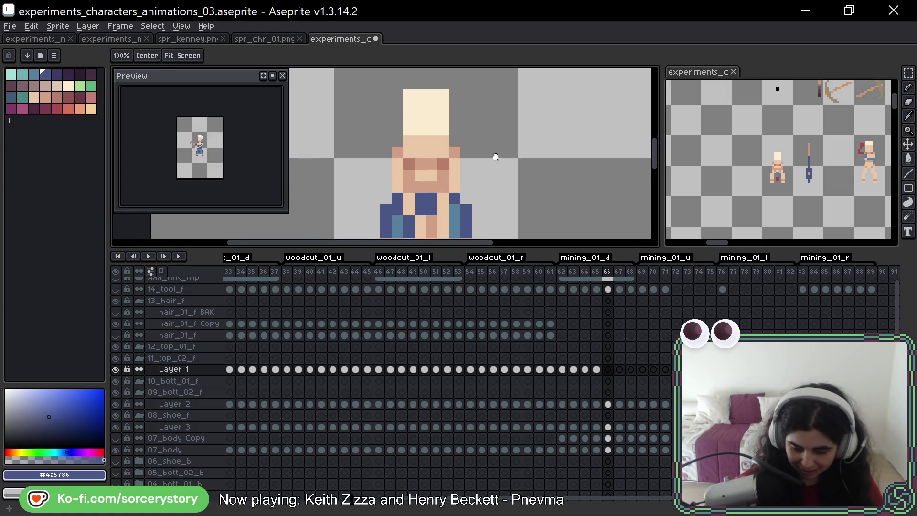
Paint blue overall straps on frame 66 and blue overalls along frame 67's left side and top
left_click_drag(496, 157, 495, 141)
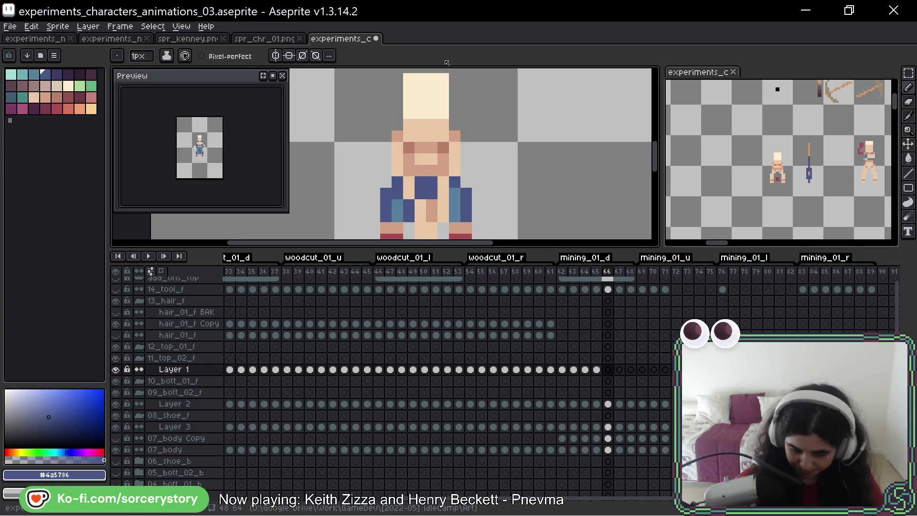
left_click(444, 148)
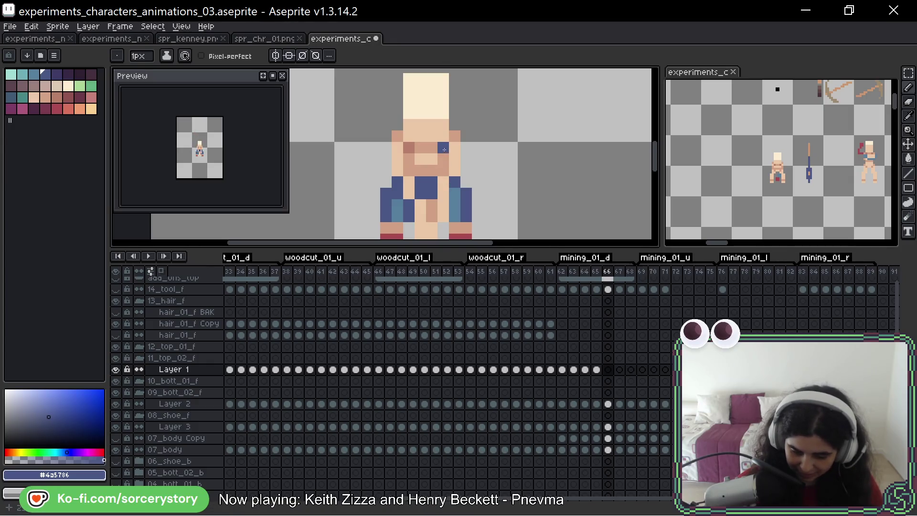
left_click_drag(443, 148, 432, 168)
left_click(408, 153)
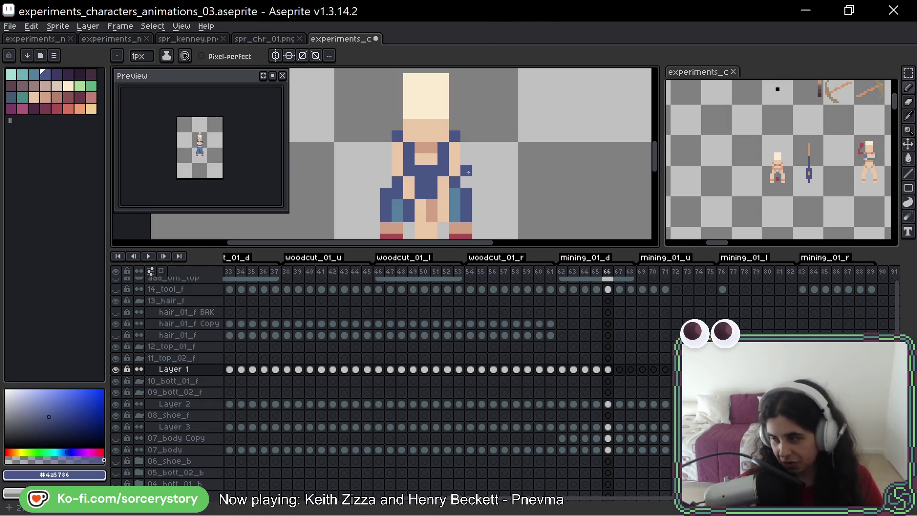
key("period")
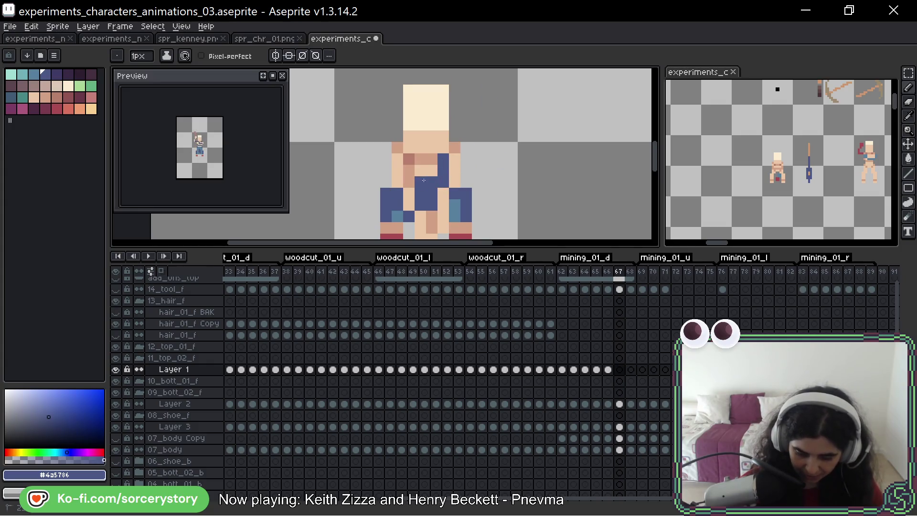
mouse_move(424, 180)
left_mouse_down()
mouse_move(409, 171)
mouse_move(443, 138)
mouse_move(442, 153)
mouse_move(400, 130)
left_mouse_up()
Compare poses across frames 66–69, settling on frame 68 with the next darker palette shade
key("period")
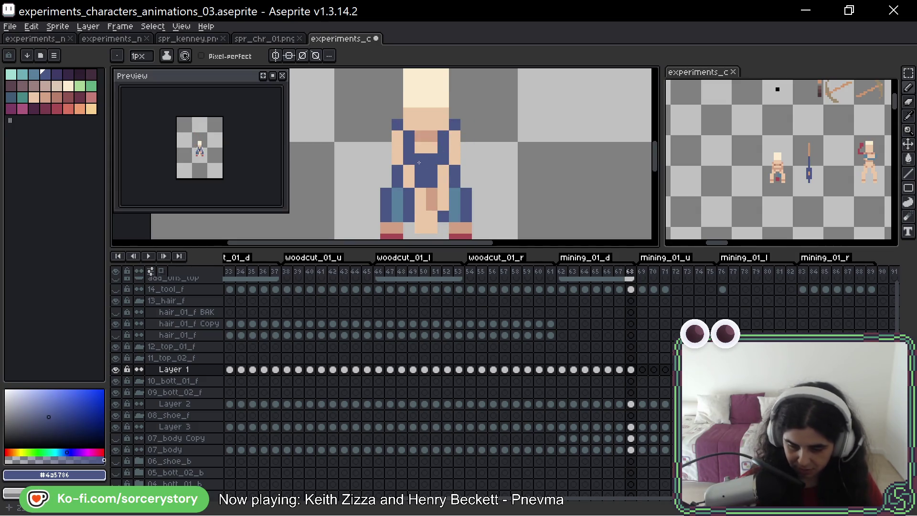
key("period")
left_click_drag(502, 91, 496, 125)
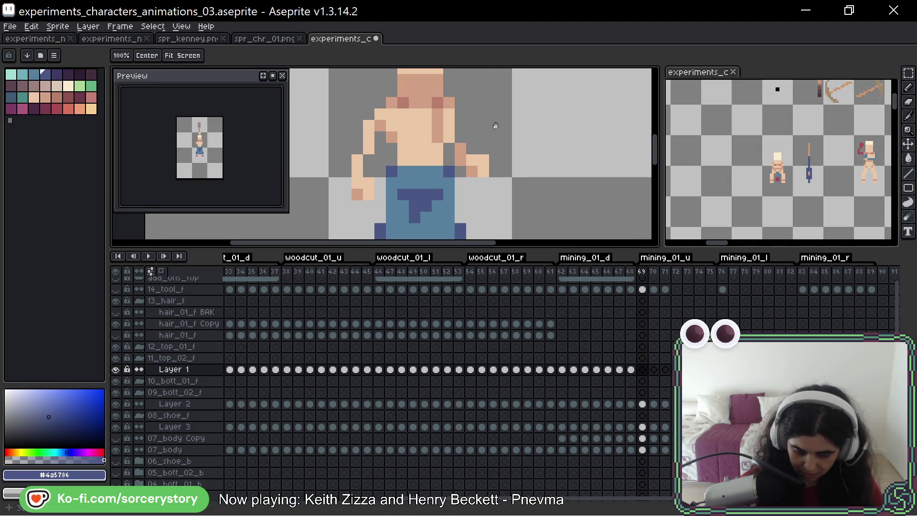
key("space")
key("comma")
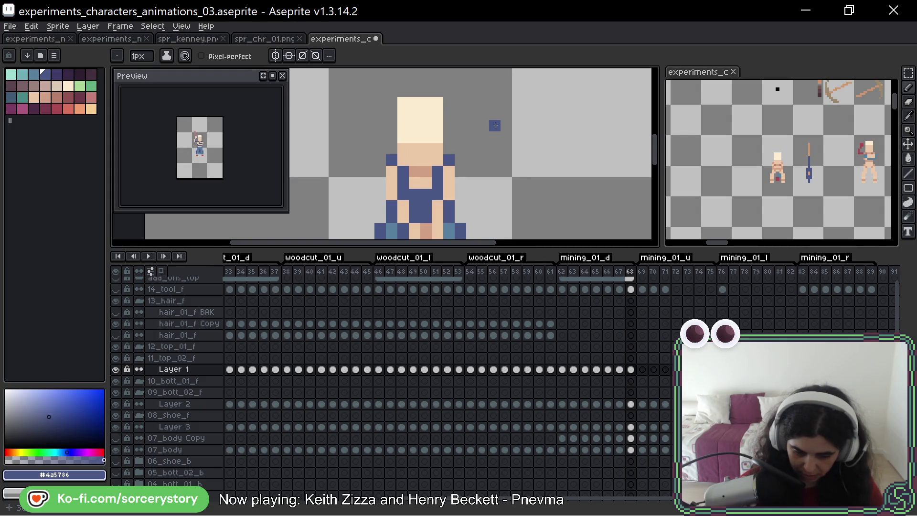
key("bracketright")
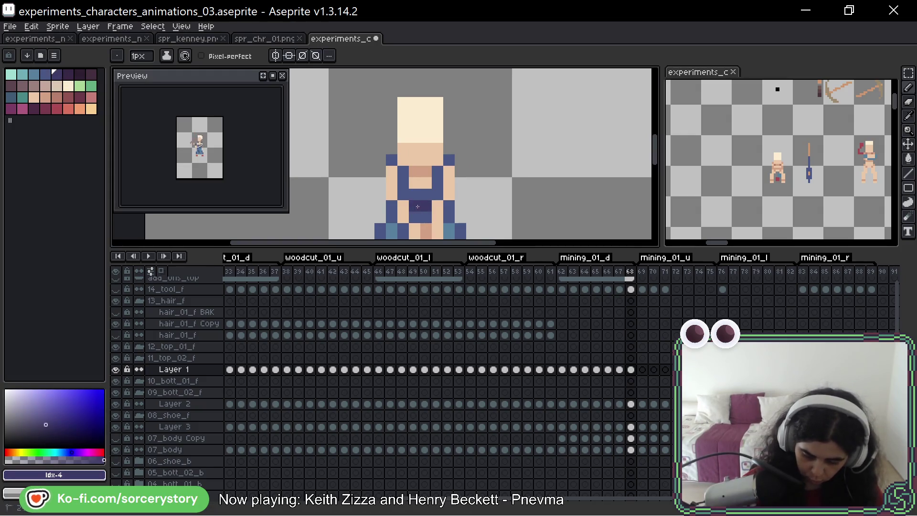
key("period")
key("comma")
key("comma")
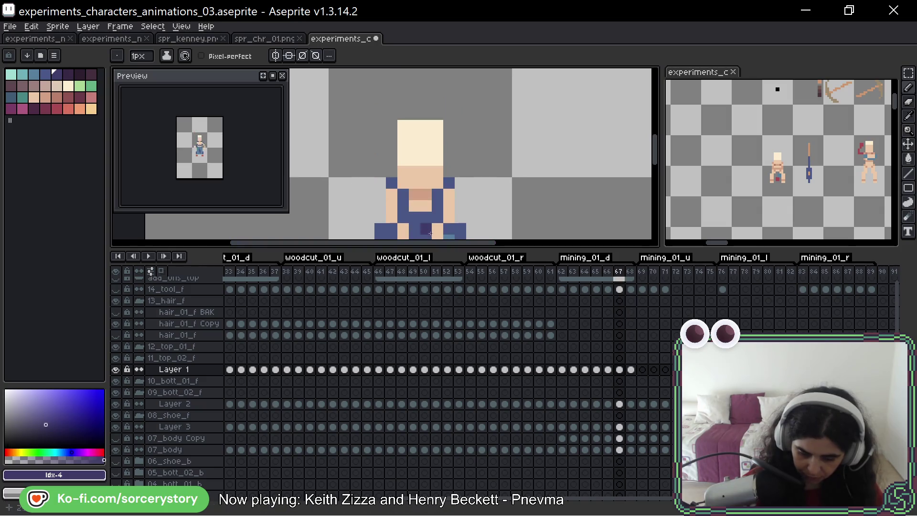
key("comma")
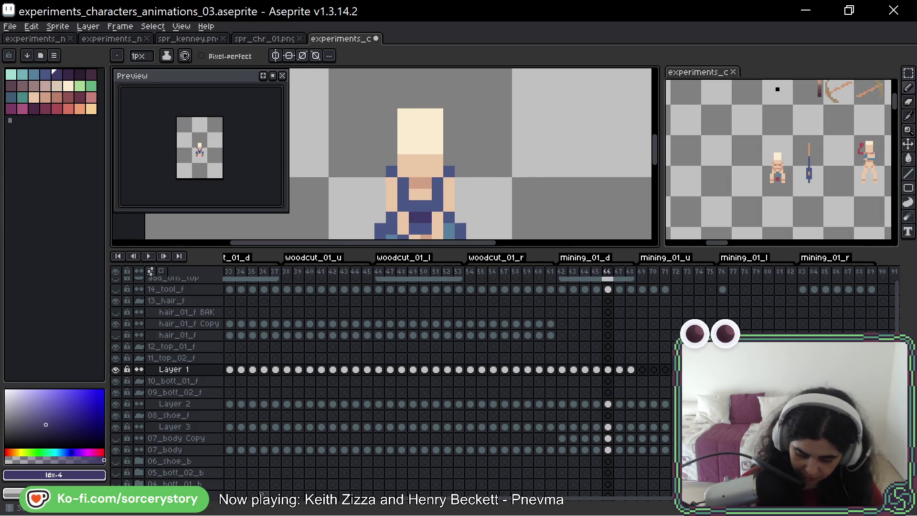
key("period")
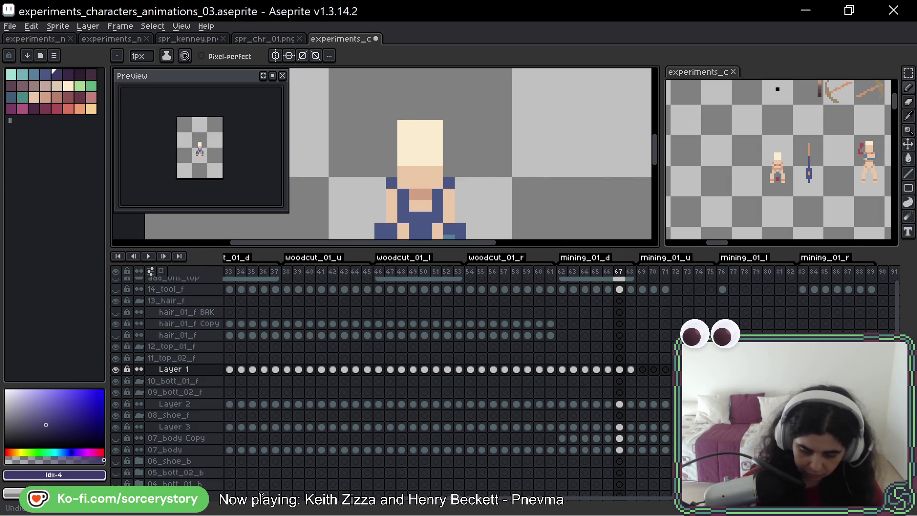
key("period")
scroll(546, 198, "down", 2)
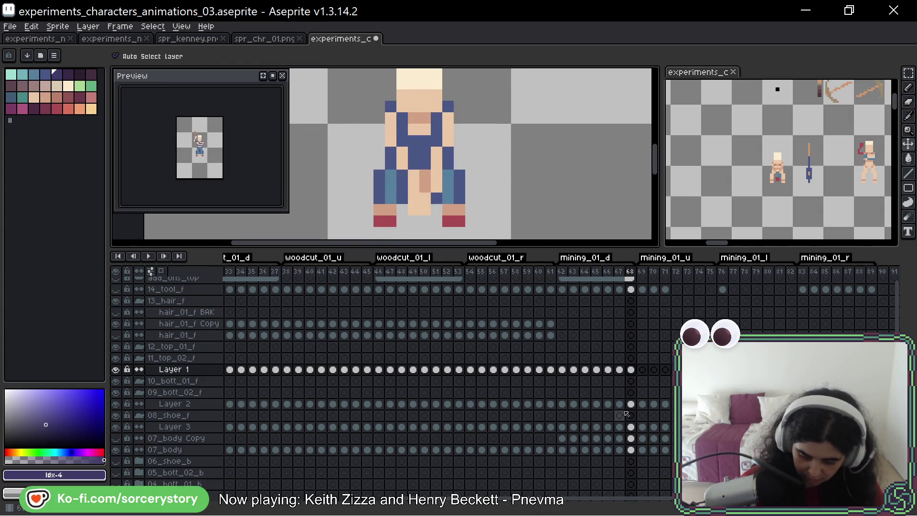
Add two dark shading pixels to the overalls on frame 68
left_click(562, 404)
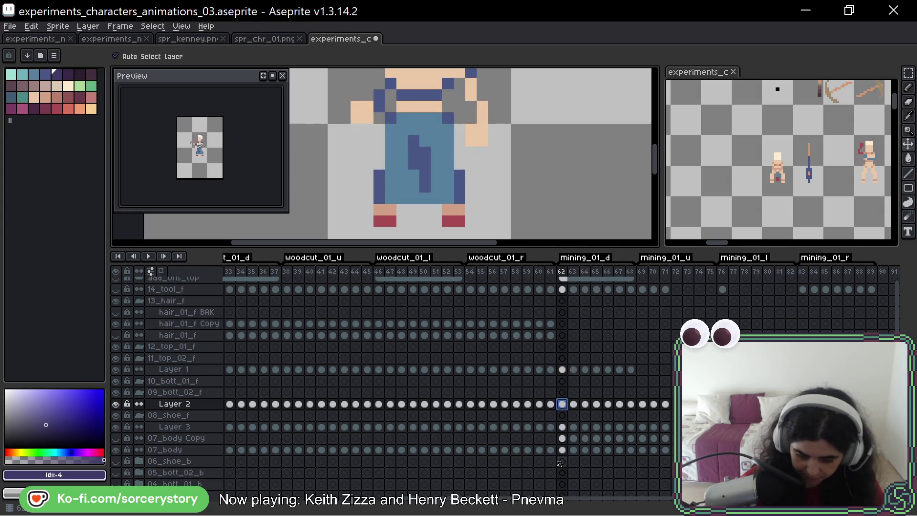
key("period")
key("period")
key("period")
key("period")
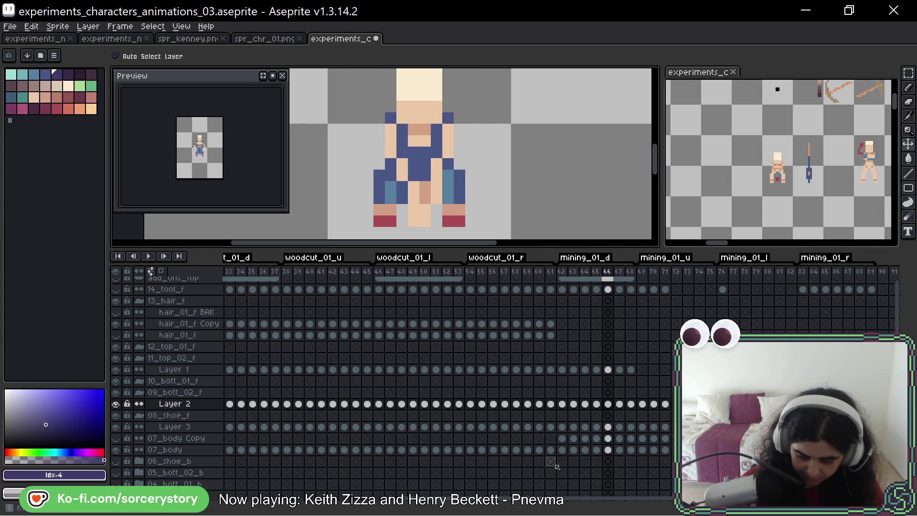
key("b")
key("period")
key("period")
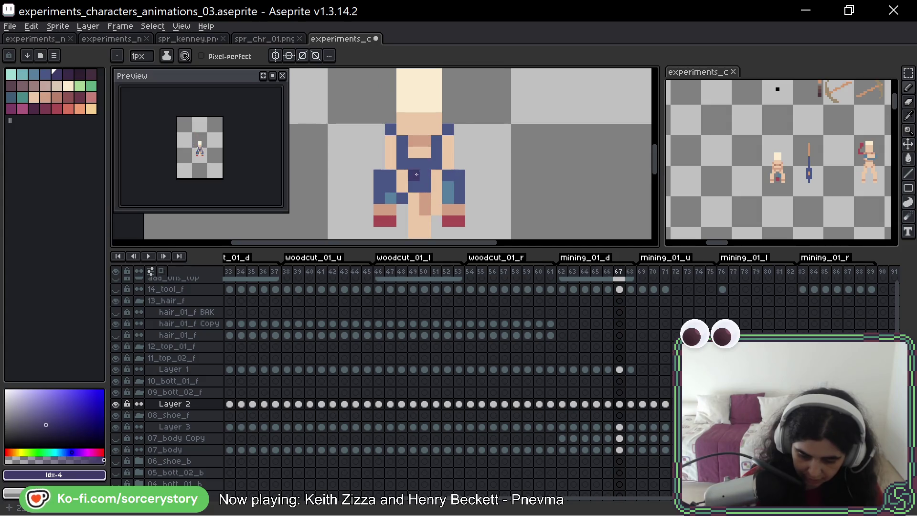
left_click(422, 189)
left_click(426, 152)
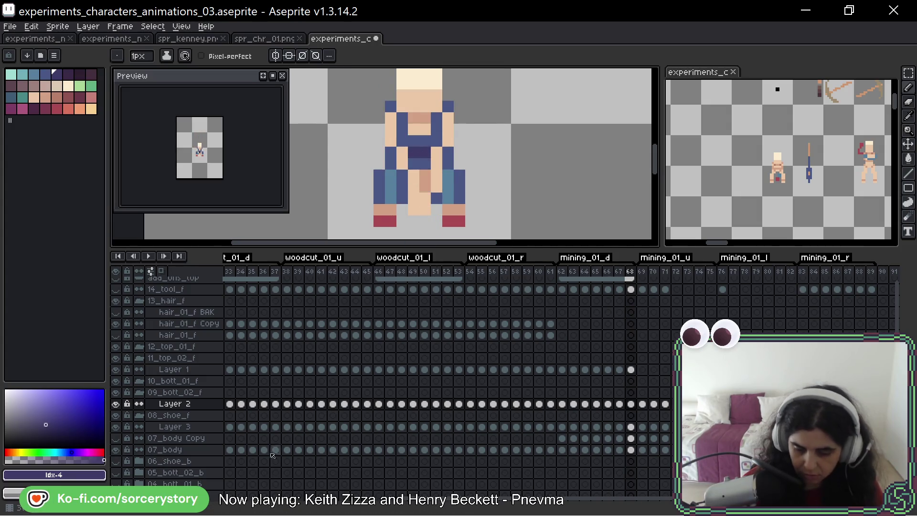
key("period")
key("comma")
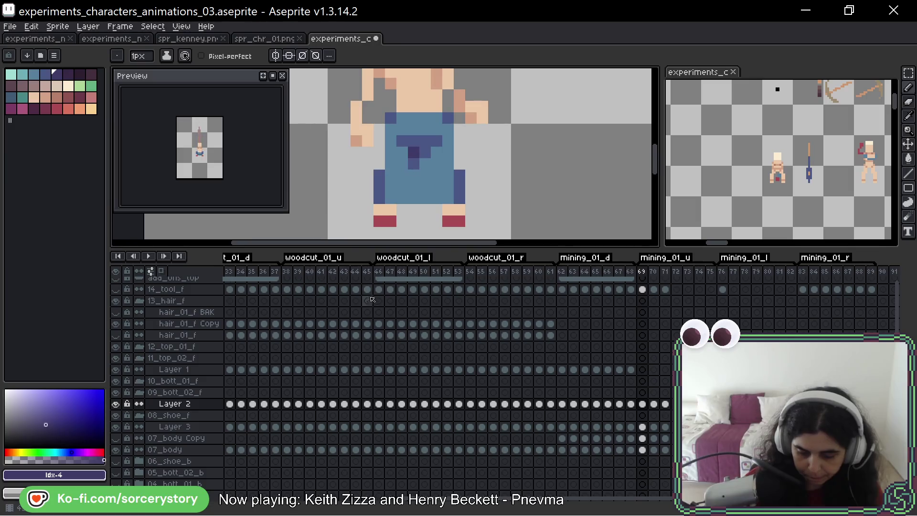
Review the mining_01_u poses on frames 70–72, then return to the start of mining_01_d
key("Right")
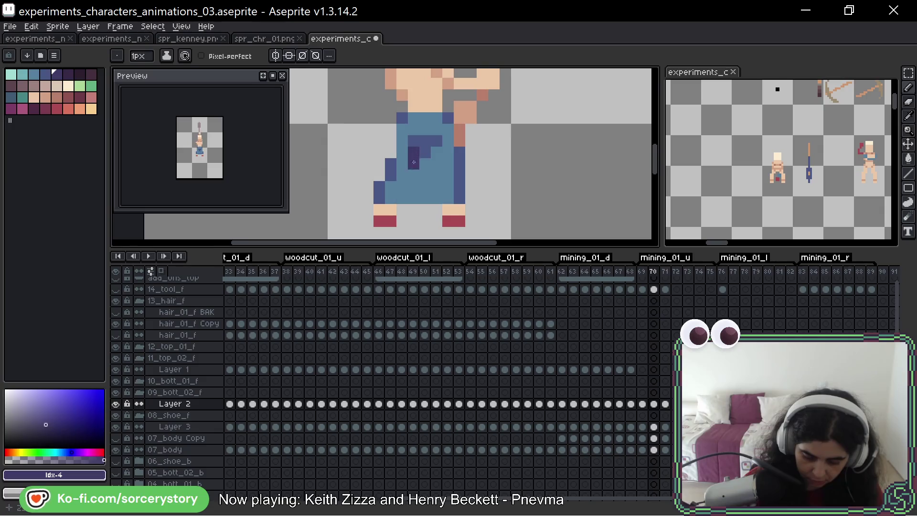
key("Right")
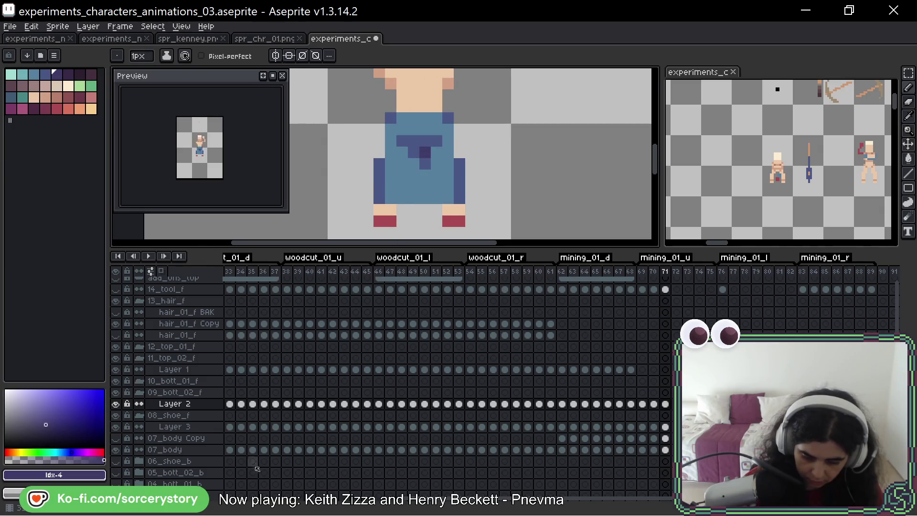
key("Right")
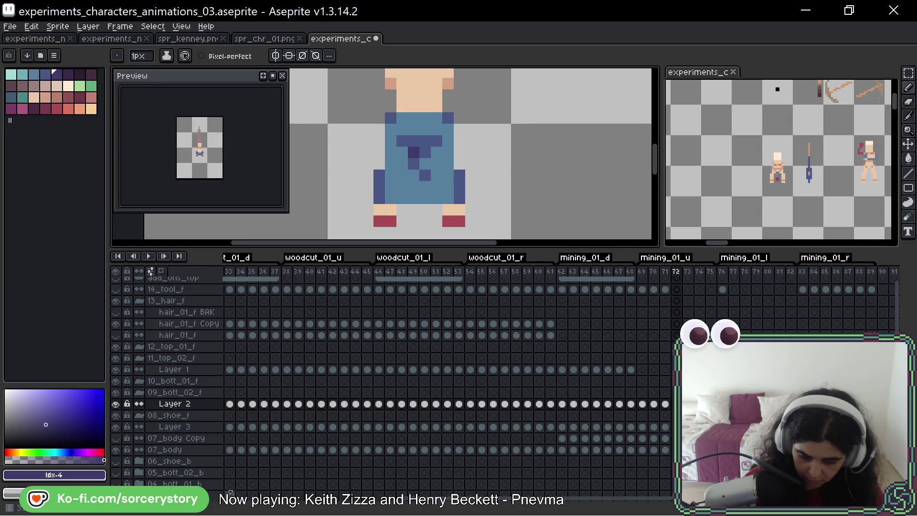
key("Right")
key("Right")
key("Right")
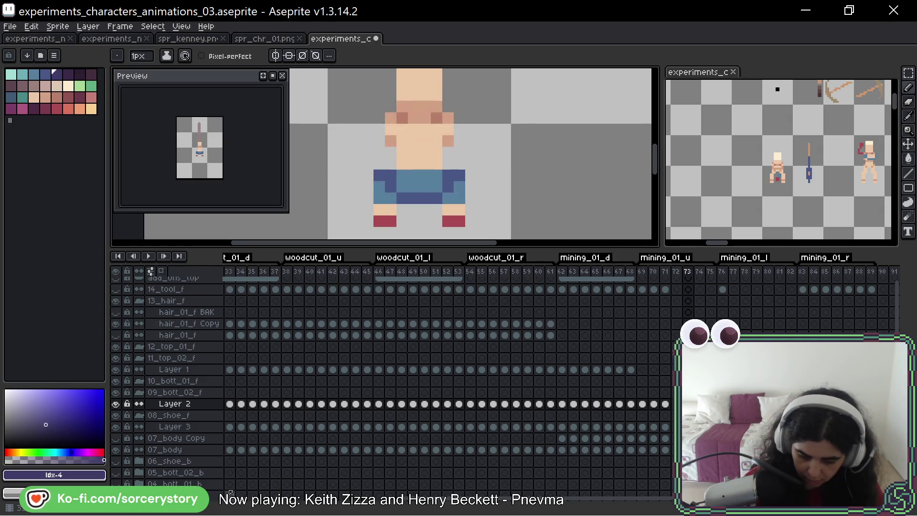
key("Left")
key("Left")
key("Left")
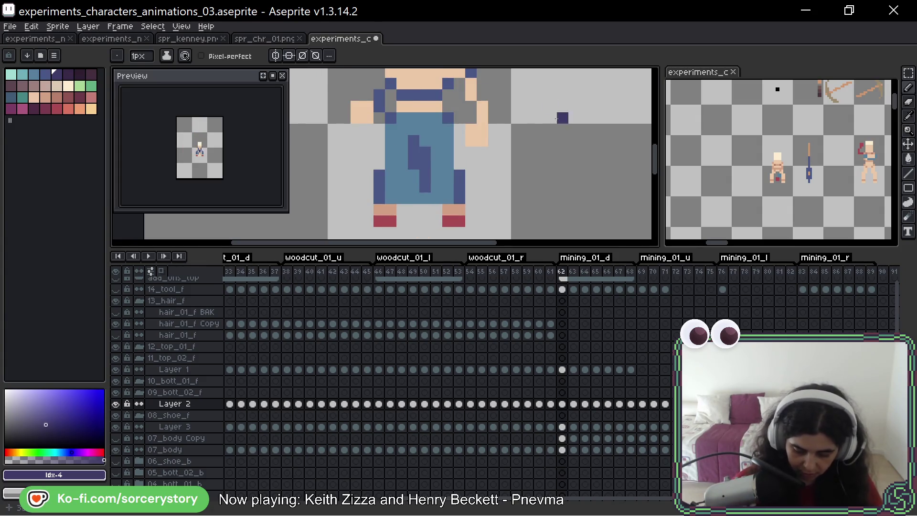
Eyedrop jeans blue #577f9d and paint the shoulder, chest and neck blue on frames 62–63
scroll(562, 118, "up", 3)
left_click(436, 215, "alt")
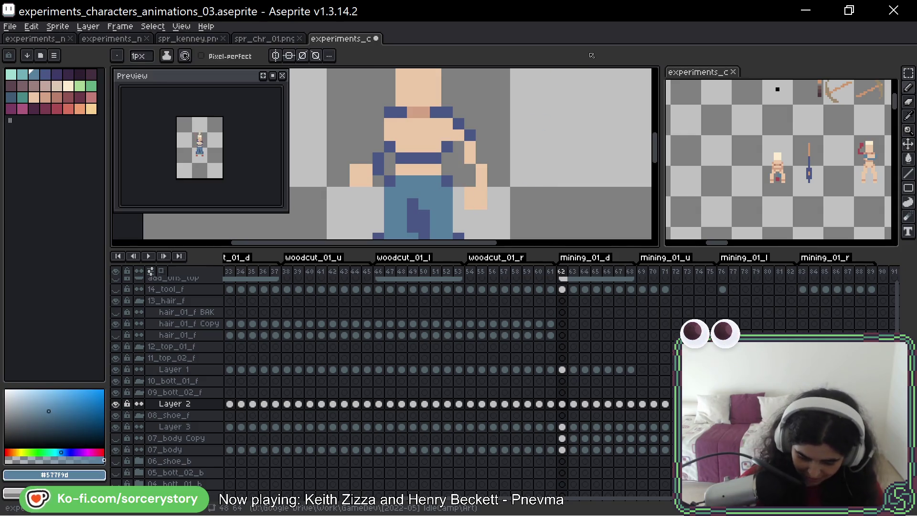
left_click(563, 371)
mouse_move(390, 136)
left_mouse_down()
mouse_move(401, 135)
mouse_move(389, 123)
mouse_move(405, 144)
mouse_move(447, 125)
mouse_move(482, 184)
mouse_move(401, 170)
left_mouse_up()
key("Right")
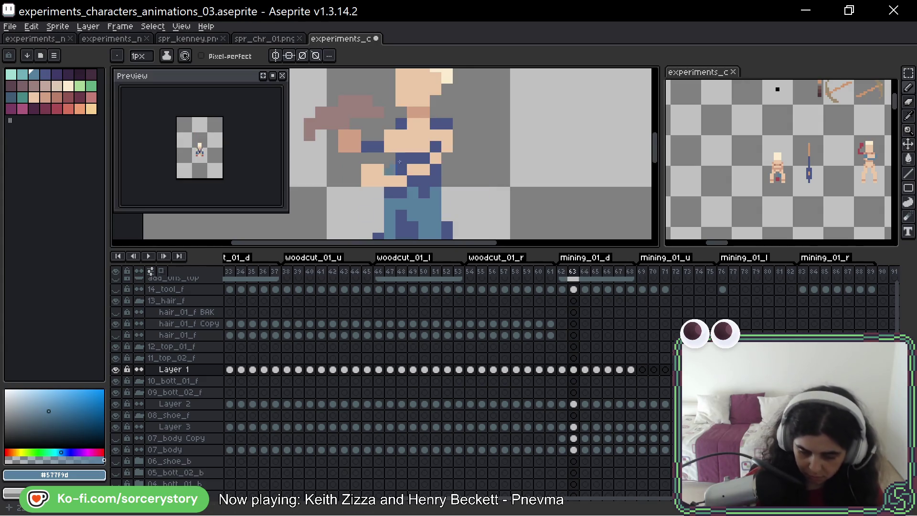
left_click(413, 124)
mouse_move(424, 124)
left_mouse_down()
mouse_move(421, 137)
mouse_move(401, 136)
mouse_move(404, 147)
mouse_move(439, 133)
mouse_move(422, 167)
left_mouse_up()
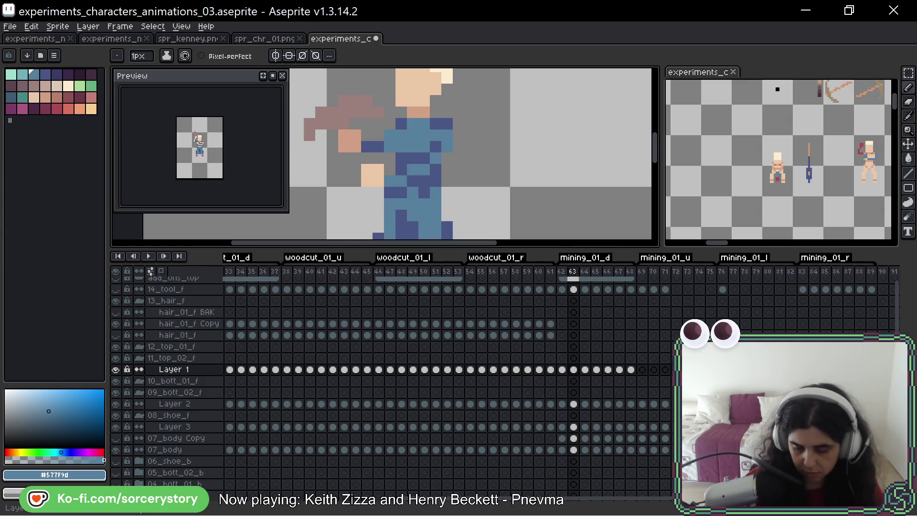
Paint the torso row, raised arm and waist strip blue on frame 64
key("Right")
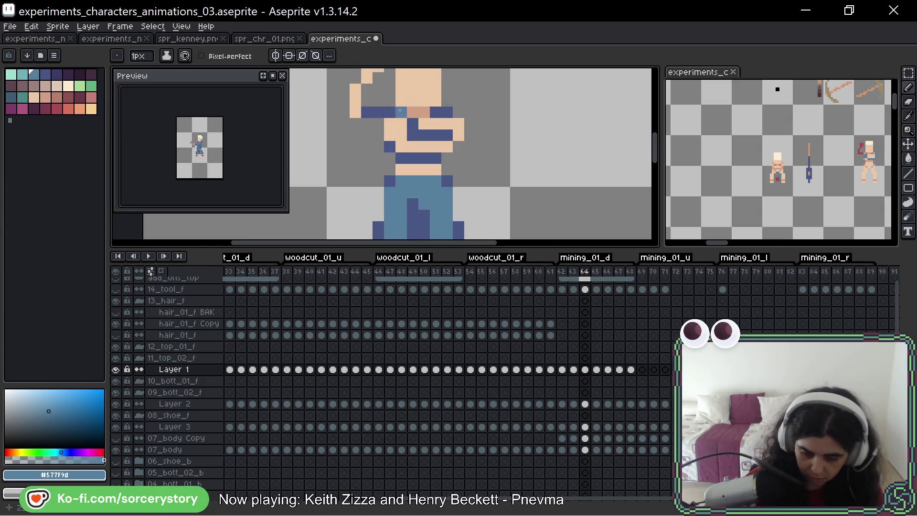
mouse_move(404, 146)
left_mouse_down()
mouse_move(436, 146)
mouse_move(433, 123)
left_mouse_up()
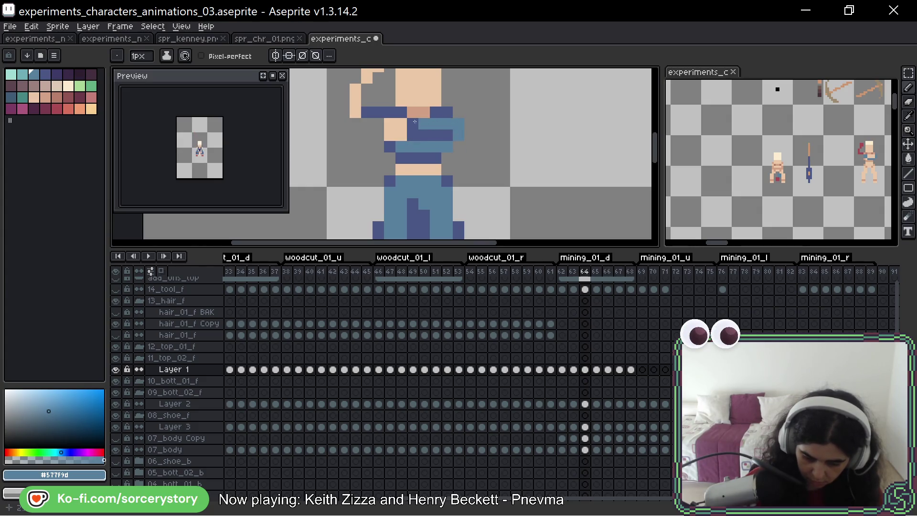
left_click(356, 89)
left_click_drag(355, 100, 355, 114)
left_click(367, 78)
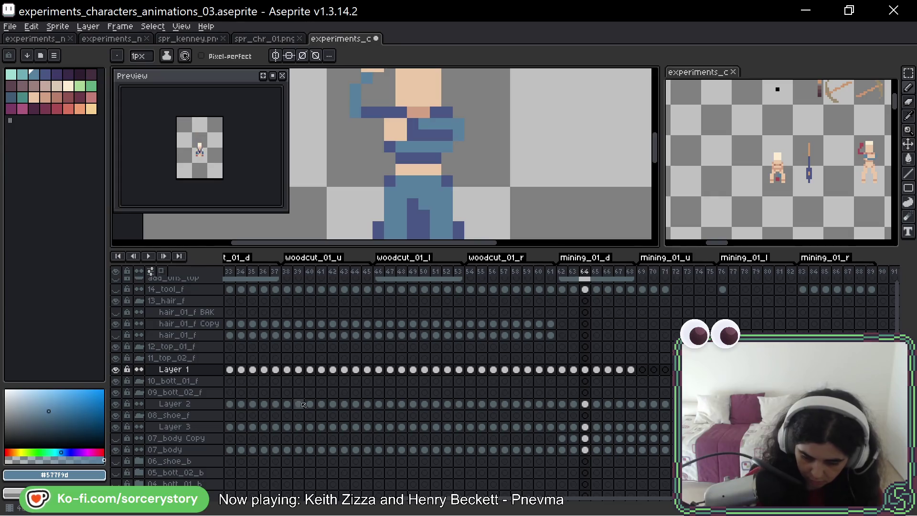
left_click_drag(401, 169, 431, 169)
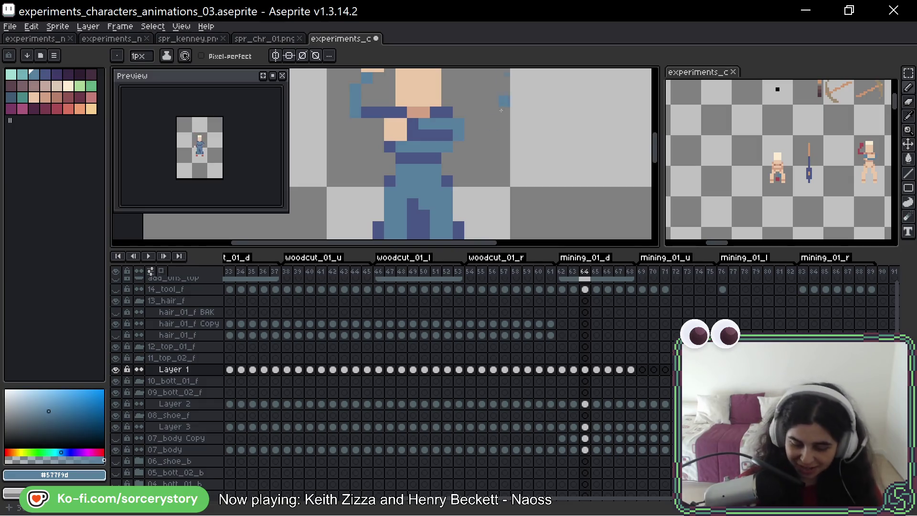
left_click_drag(484, 165, 506, 146)
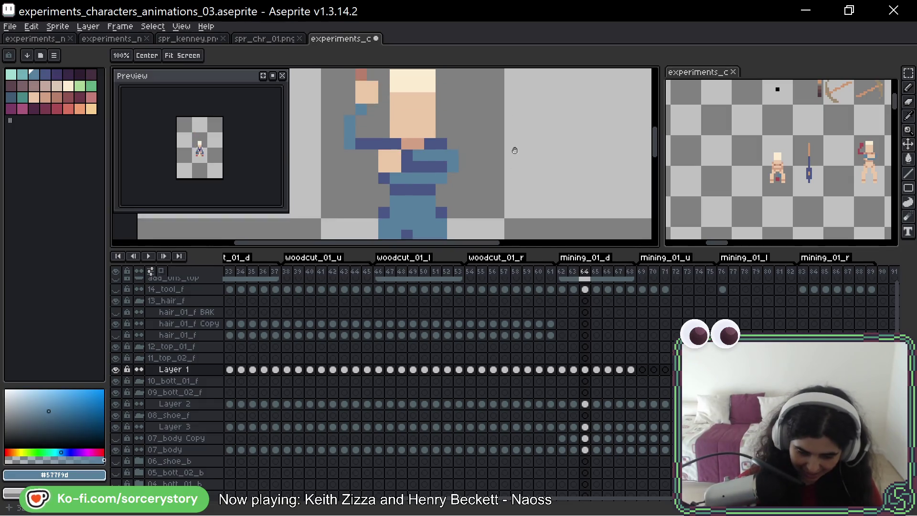
On frame 65, paint the arm crossing the face and the waist strip blue, undoing a stray pixel
key("Right")
left_click(419, 116)
key("ctrl+z")
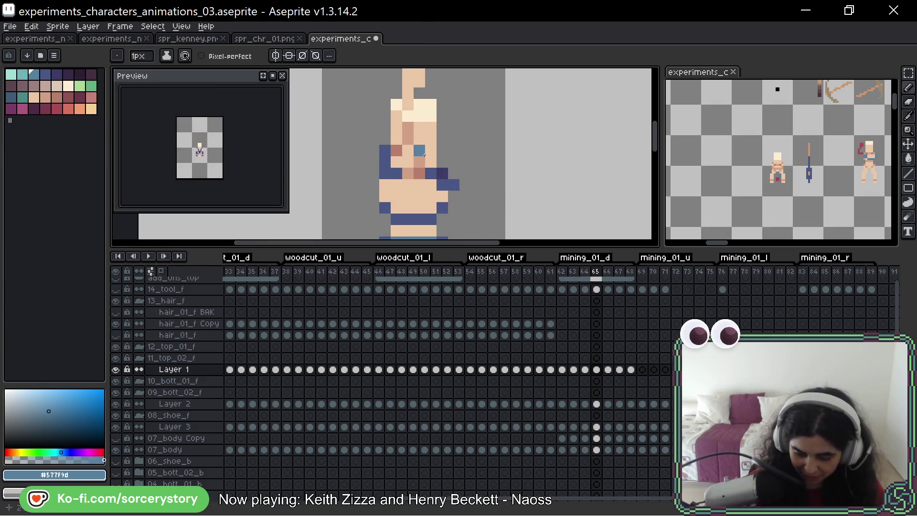
left_click_drag(396, 139, 396, 116)
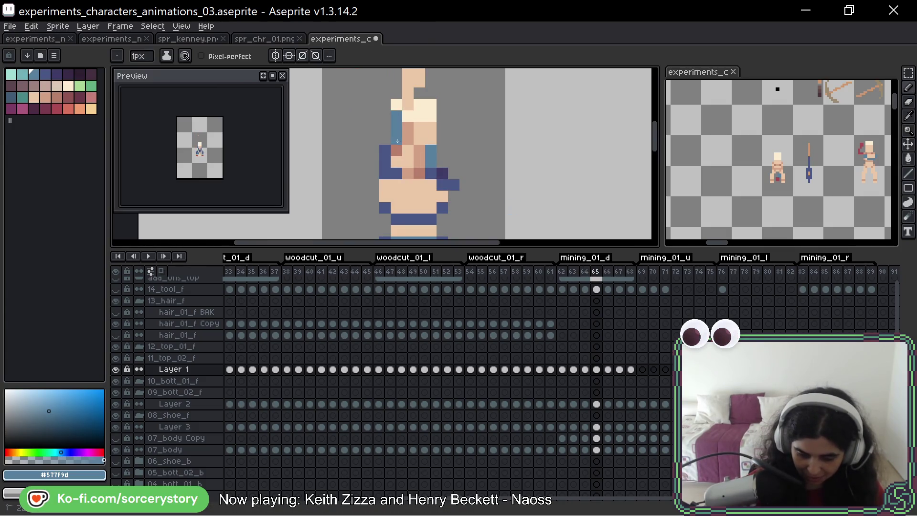
left_click(407, 94)
left_click(408, 105)
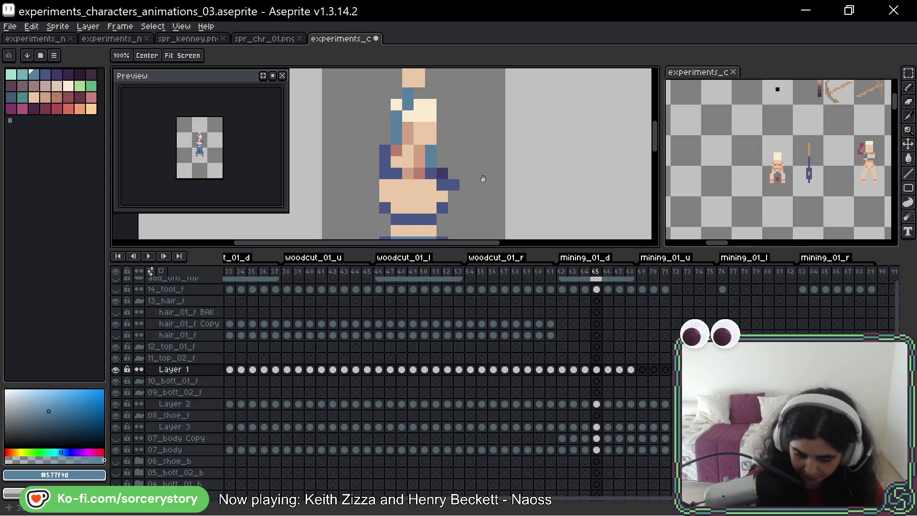
mouse_move(483, 178)
left_mouse_down()
mouse_move(486, 150)
mouse_move(406, 153)
mouse_move(442, 165)
left_mouse_up()
left_click_drag(432, 199, 395, 199)
Cover the torso skin with blue on frames 66 and 67
key("Right")
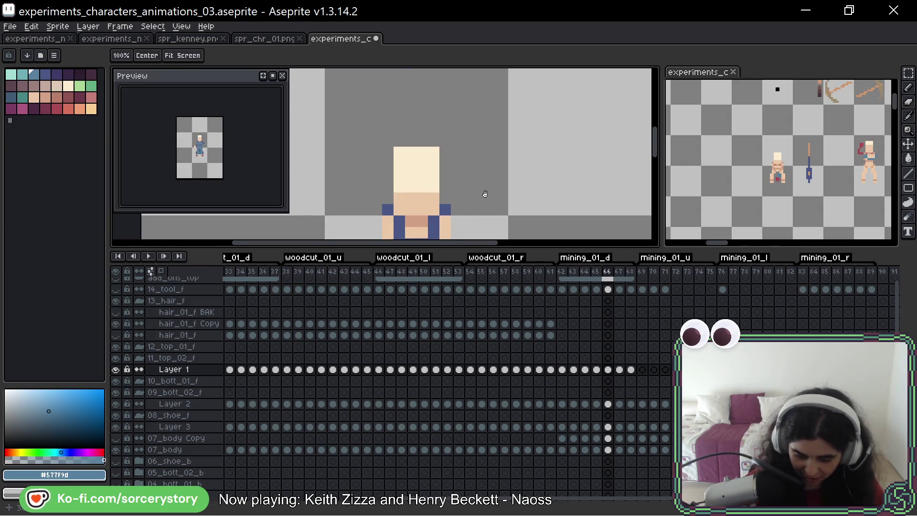
left_click_drag(484, 197, 493, 114)
mouse_move(430, 154)
left_mouse_down()
mouse_move(420, 154)
mouse_move(442, 178)
mouse_move(442, 201)
mouse_move(439, 210)
mouse_move(419, 211)
left_mouse_up()
left_click(443, 210)
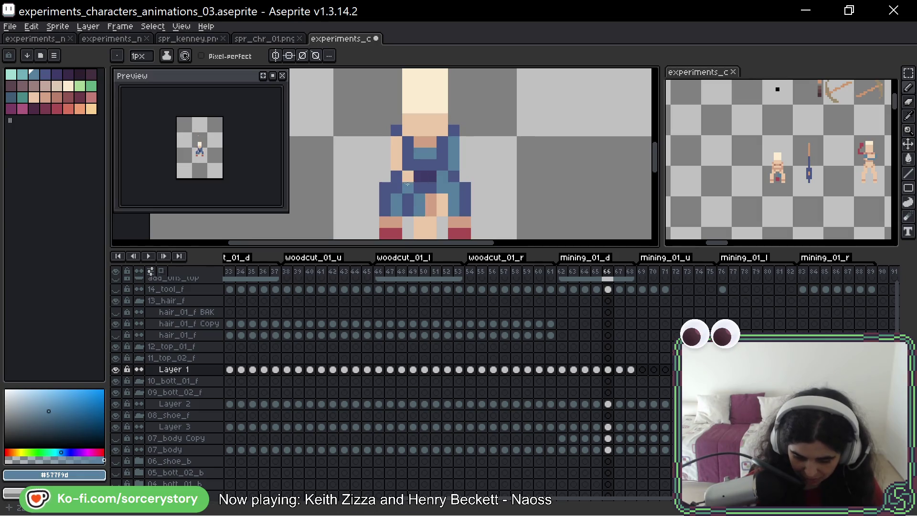
left_click_drag(407, 177, 396, 139)
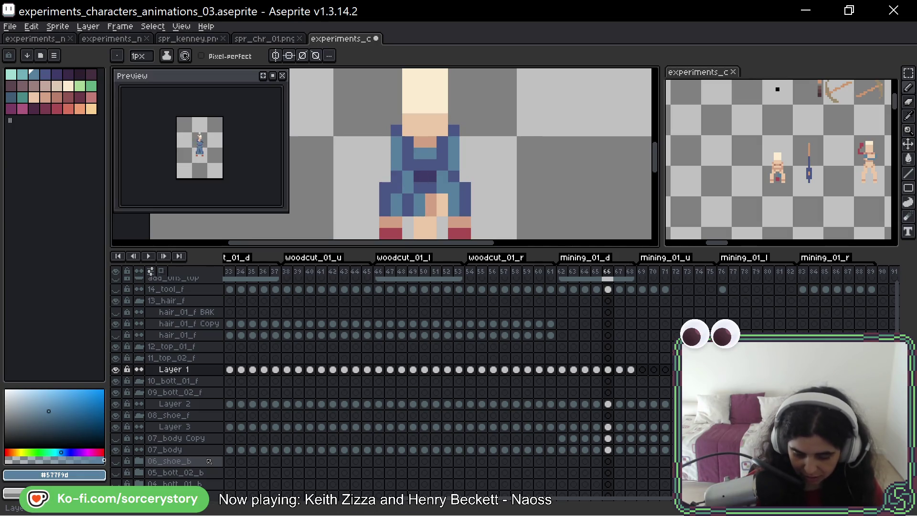
key("Right")
mouse_move(453, 165)
left_mouse_down()
mouse_move(442, 188)
mouse_move(406, 189)
mouse_move(397, 156)
mouse_move(430, 165)
left_mouse_up()
left_click(443, 198)
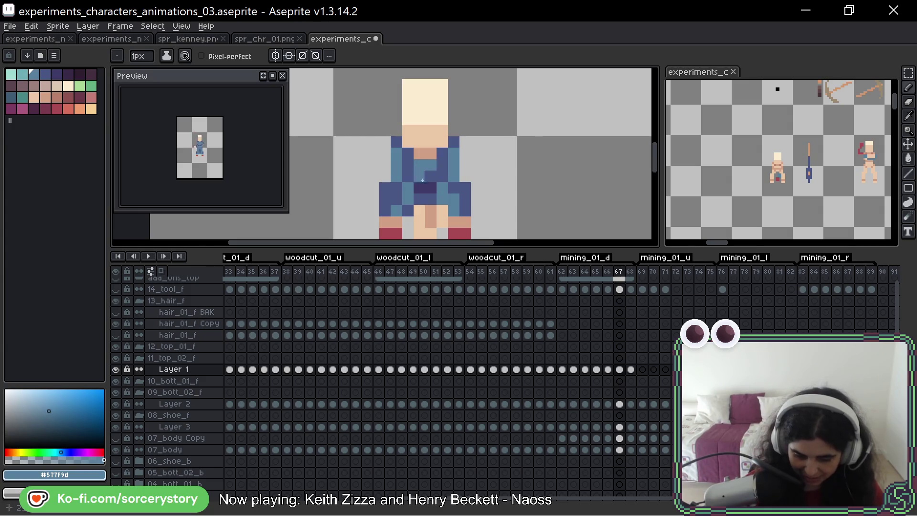
Paint the chest and left shoulder pixels blue on frame 68
key("Right")
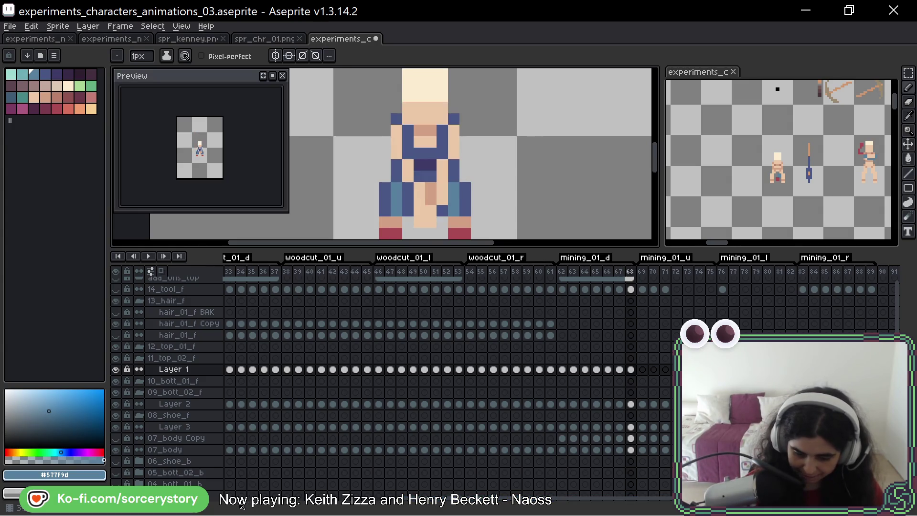
left_click(425, 129)
mouse_move(425, 129)
left_mouse_down()
mouse_move(431, 141)
mouse_move(453, 142)
mouse_move(431, 176)
mouse_move(407, 165)
left_mouse_up()
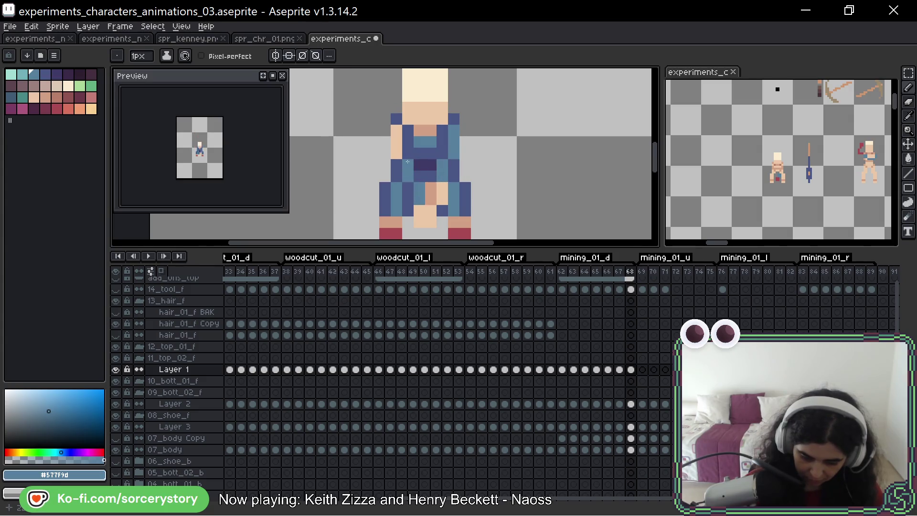
left_click(396, 136)
key("Right")
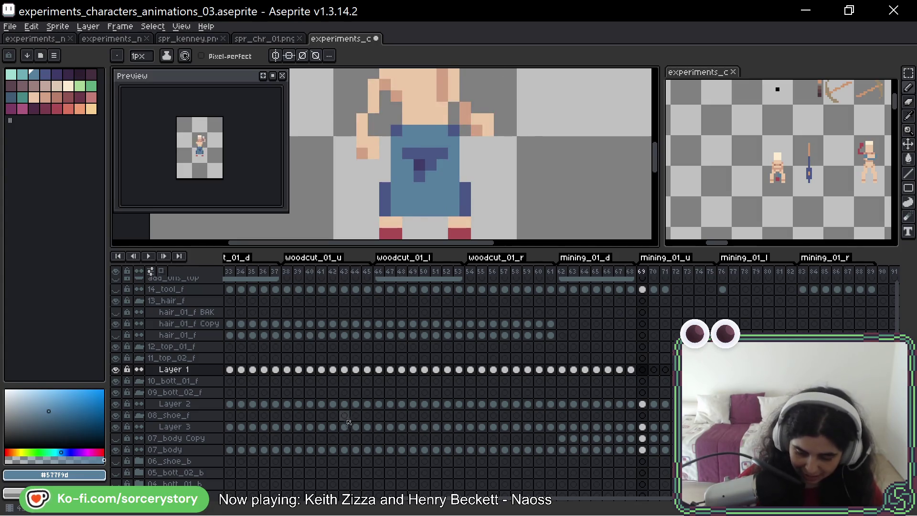
Paint frame 69's chest and left arm in shirt blue #577f9d, shading the right side with #4a5786
key("Left")
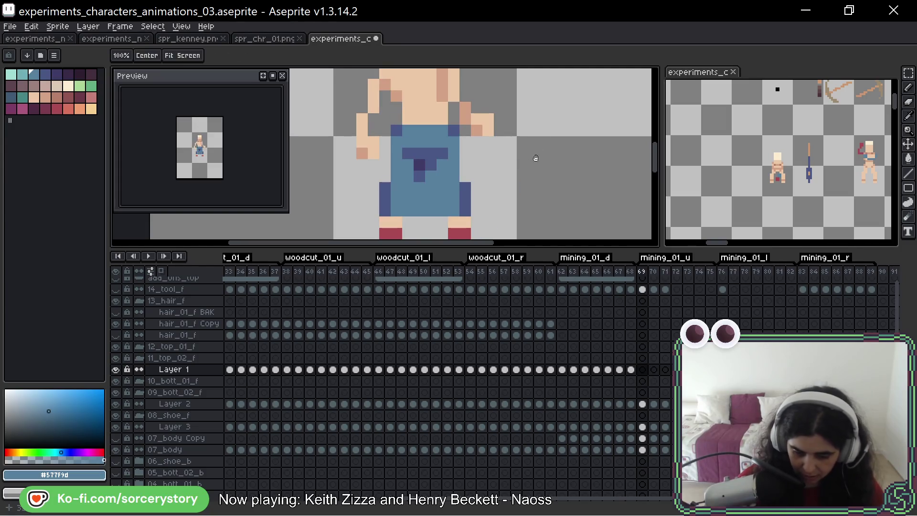
key("Right")
left_click_drag(443, 156, 441, 171)
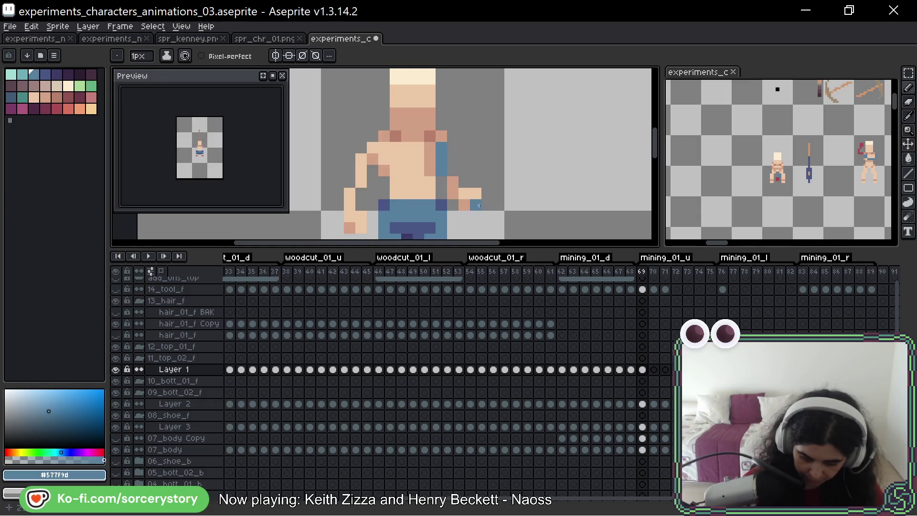
left_click_drag(362, 159, 355, 189)
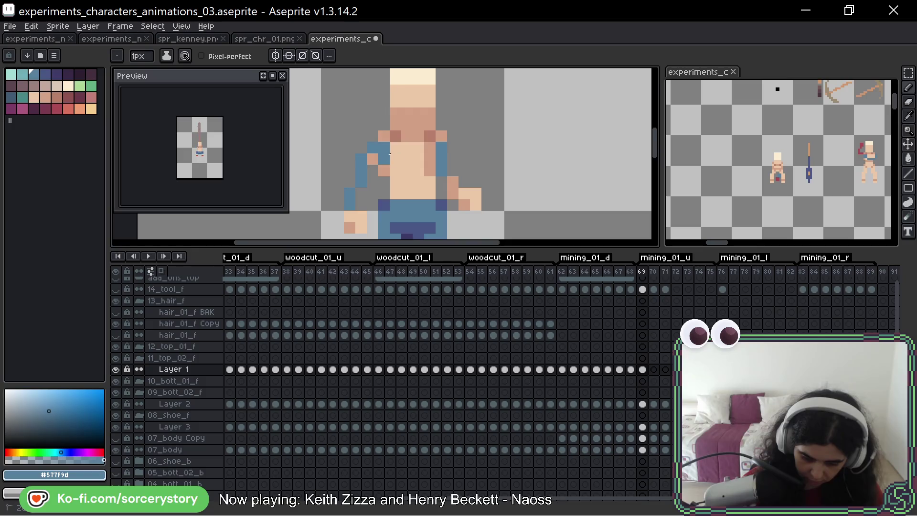
mouse_move(390, 153)
left_mouse_down()
mouse_move(404, 170)
mouse_move(418, 153)
mouse_move(416, 174)
mouse_move(430, 193)
mouse_move(395, 194)
mouse_move(407, 182)
left_mouse_up()
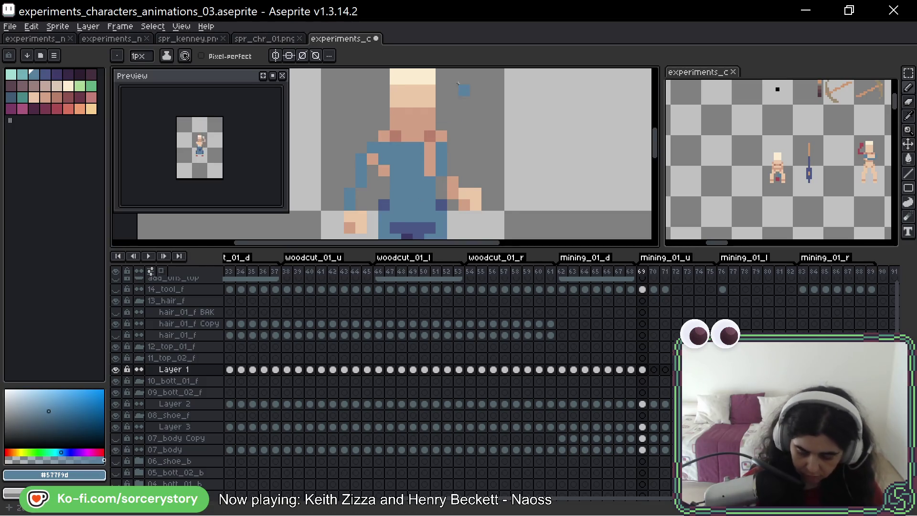
left_click(453, 200, "alt")
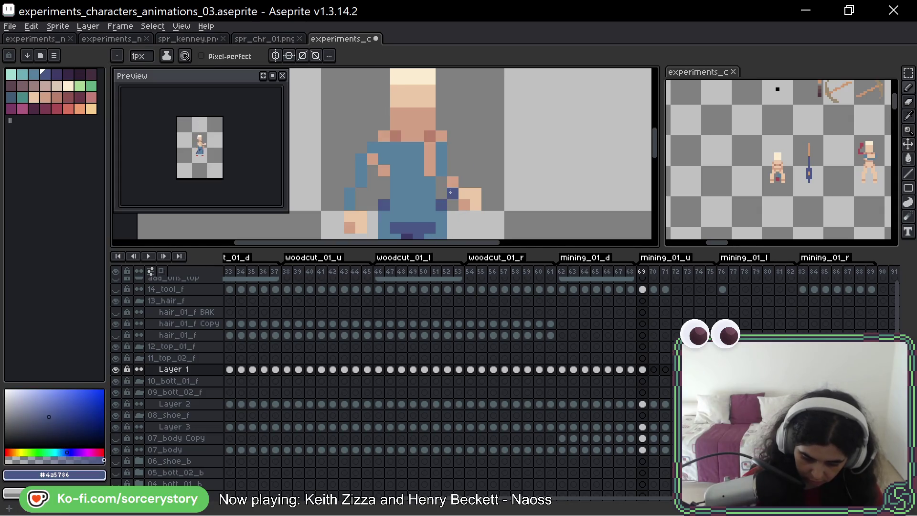
mouse_move(450, 192)
left_mouse_down()
mouse_move(430, 150)
mouse_move(436, 136)
mouse_move(396, 136)
mouse_move(384, 171)
left_mouse_up()
left_click(385, 147)
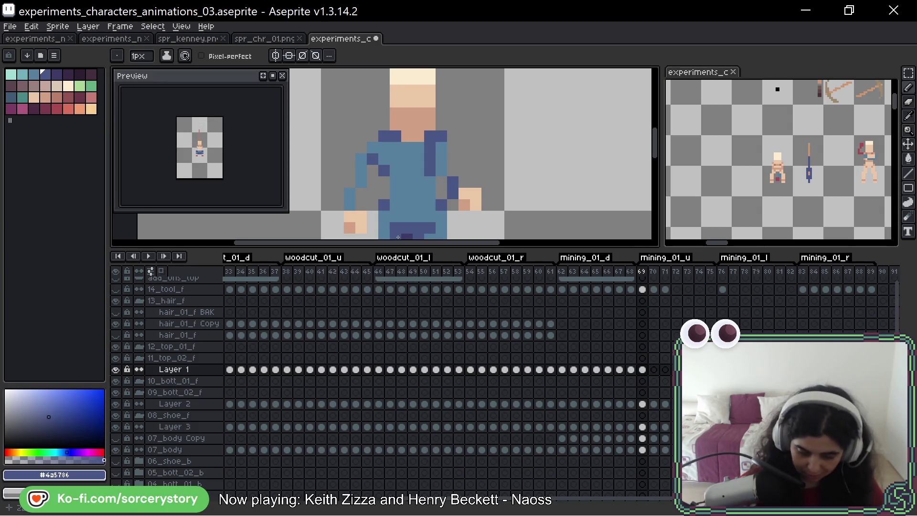
left_click(433, 188, "alt")
Fill the torso, raised arm and lower chest with shirt blue on the following frames, undoing an oversized chest band
key(".")
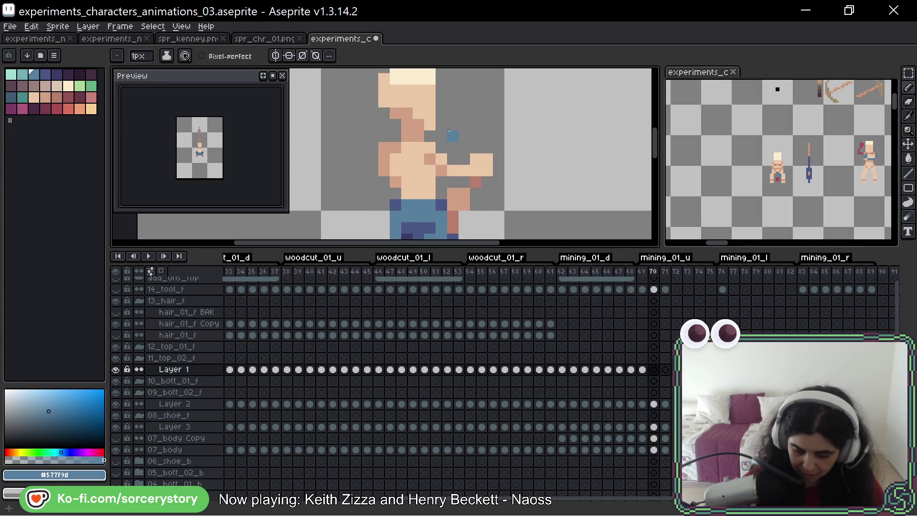
left_click(438, 156)
mouse_move(409, 156)
left_mouse_down()
mouse_move(430, 181)
mouse_move(409, 187)
left_mouse_up()
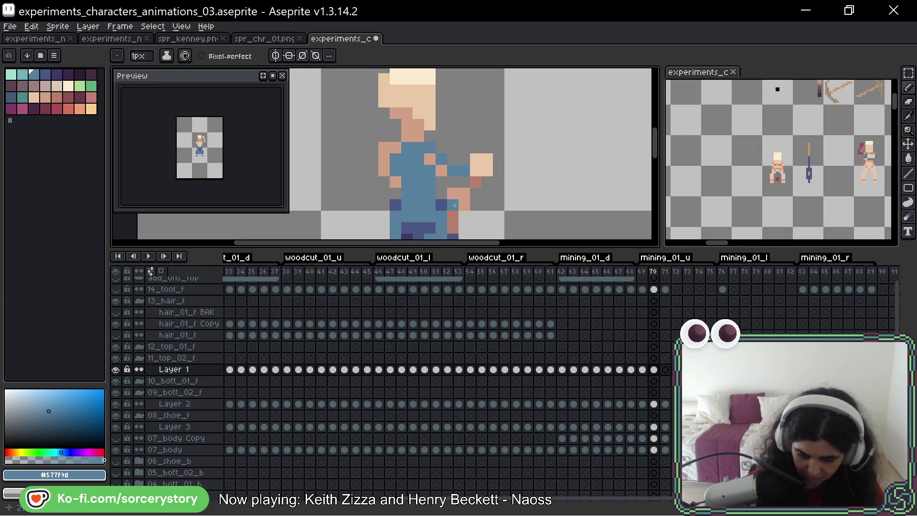
key("Right")
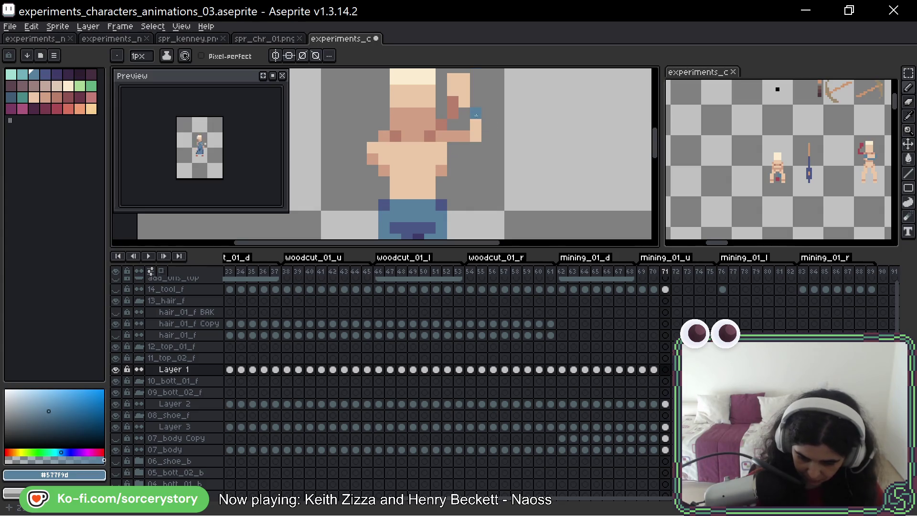
left_click_drag(477, 116, 470, 104)
mouse_move(441, 148)
left_mouse_down()
mouse_move(372, 147)
mouse_move(391, 159)
mouse_move(441, 152)
mouse_move(372, 148)
mouse_move(421, 162)
mouse_move(395, 191)
mouse_move(425, 147)
mouse_move(373, 148)
mouse_move(429, 191)
mouse_move(451, 148)
mouse_move(388, 148)
mouse_move(409, 182)
mouse_move(435, 156)
mouse_move(390, 159)
mouse_move(402, 194)
mouse_move(448, 171)
mouse_move(448, 136)
mouse_move(406, 136)
mouse_move(427, 171)
mouse_move(433, 160)
mouse_move(413, 146)
left_mouse_up()
key("ctrl+z")
key("Right")
left_click(446, 127)
key("period")
key("period")
key("period")
key("period")
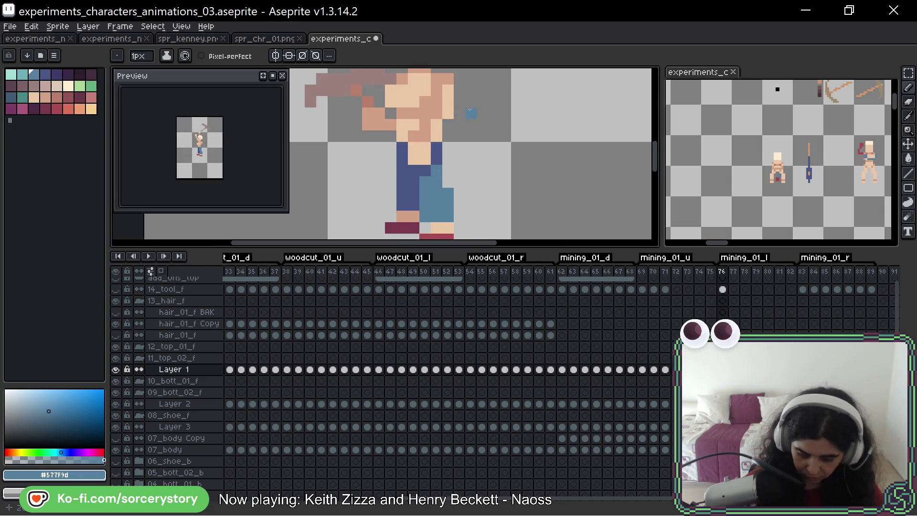
Paint the upper torso blue on frames 76 and 77
mouse_move(470, 111)
left_mouse_down()
mouse_move(465, 159)
mouse_move(444, 139)
mouse_move(444, 162)
left_mouse_up()
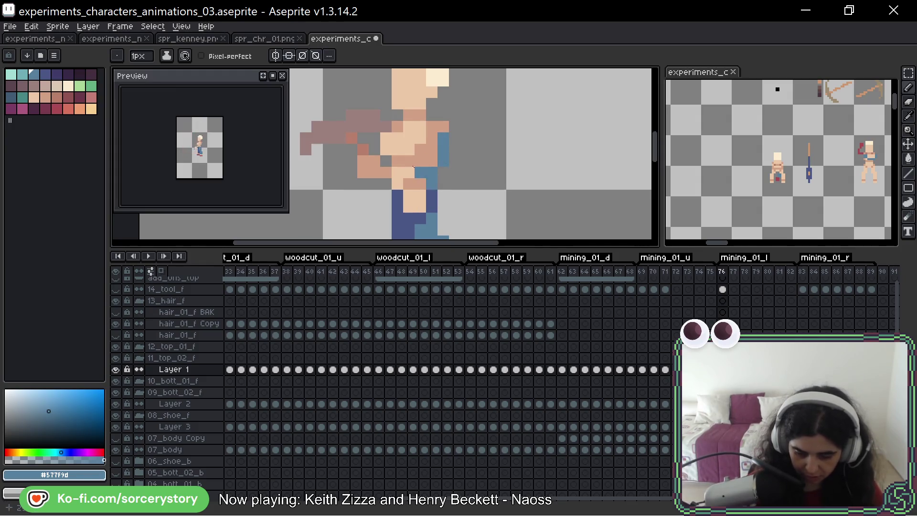
left_click(405, 169)
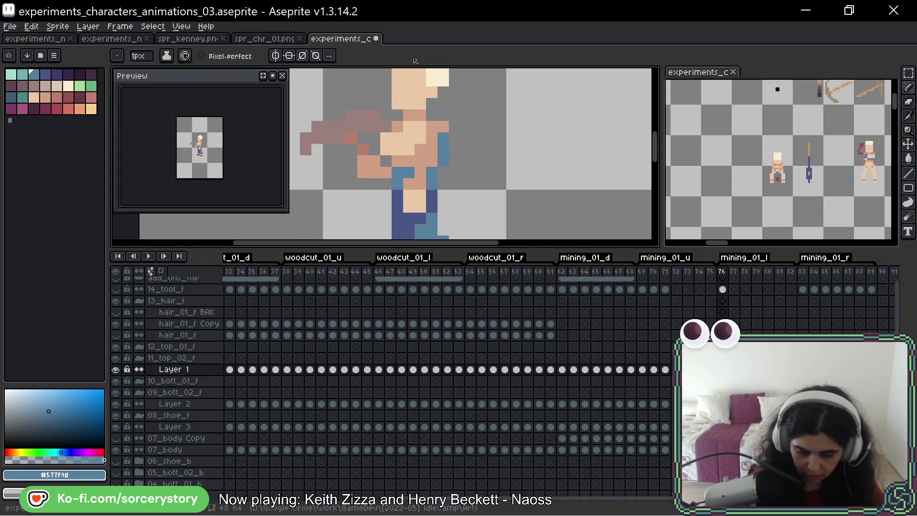
mouse_move(386, 148)
left_mouse_down()
mouse_move(419, 128)
mouse_move(409, 134)
left_mouse_up()
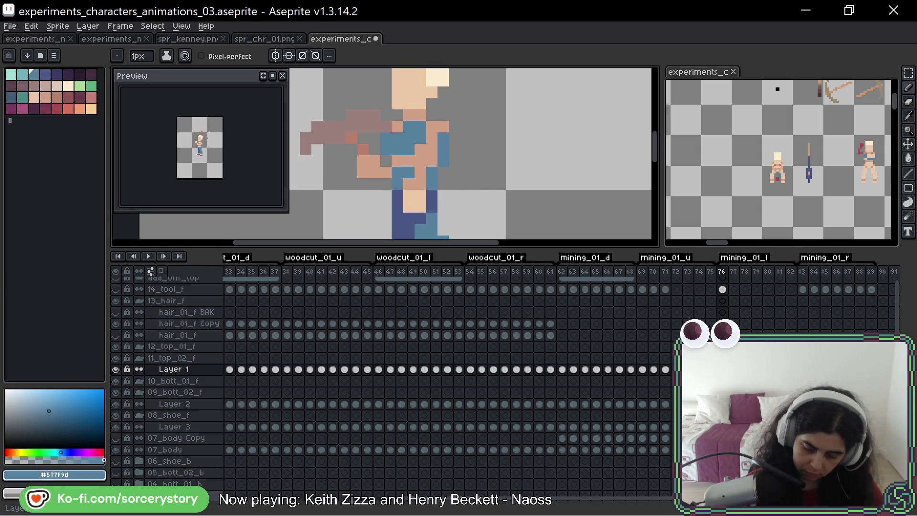
key("period")
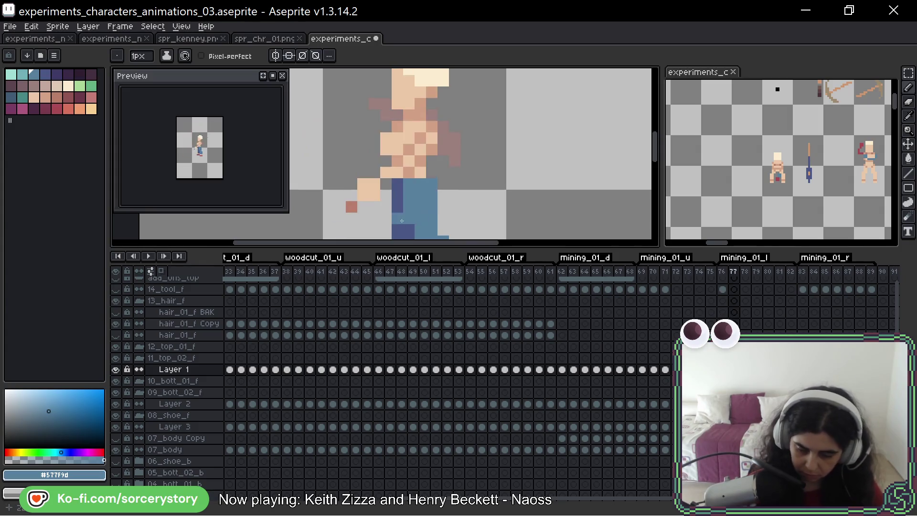
left_click(409, 161)
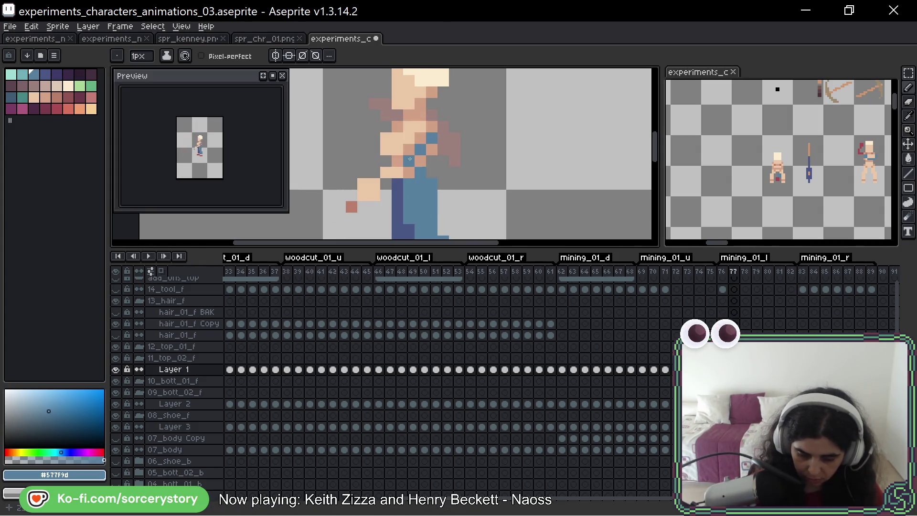
left_click(398, 173)
left_click(386, 172)
left_click(397, 161)
mouse_move(402, 158)
left_mouse_down()
mouse_move(386, 149)
mouse_move(420, 126)
left_mouse_up()
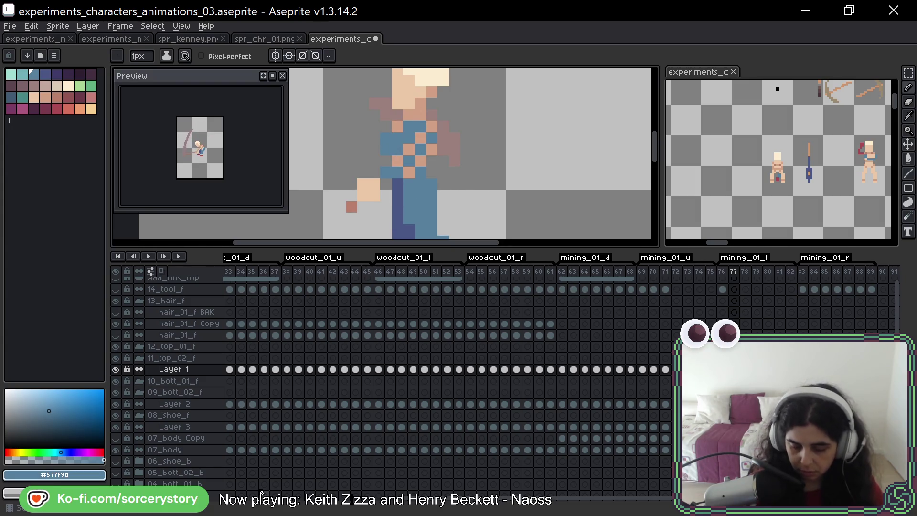
Paint blue torso pixels on frame 78, hiding Layer 2's pants briefly to check
key("period")
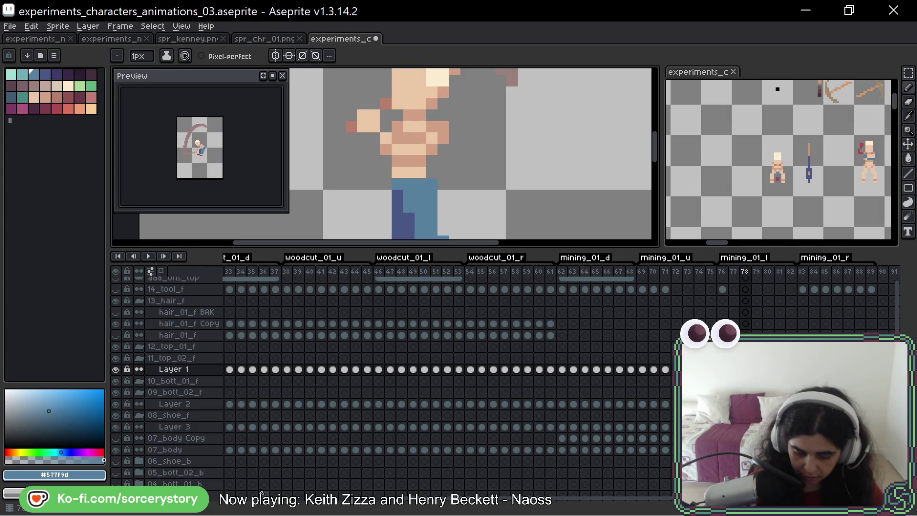
left_click(115, 404)
left_click(434, 142)
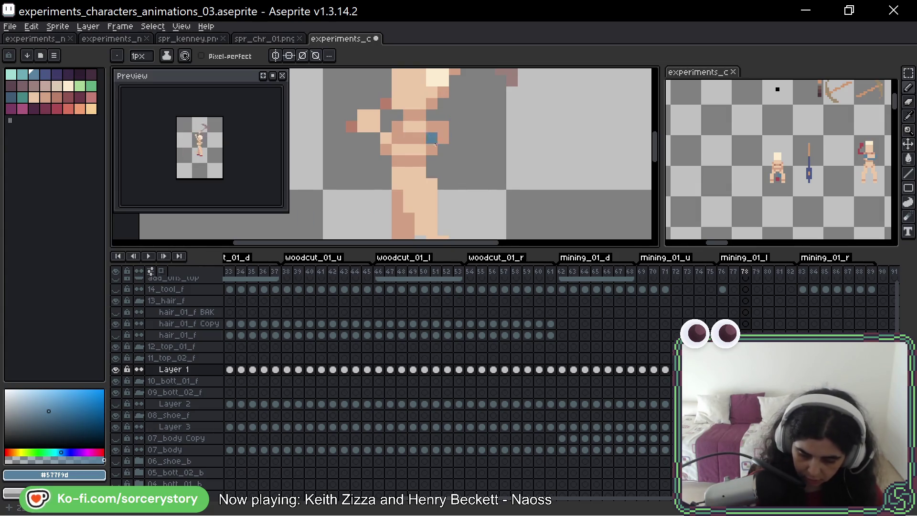
left_click(115, 404)
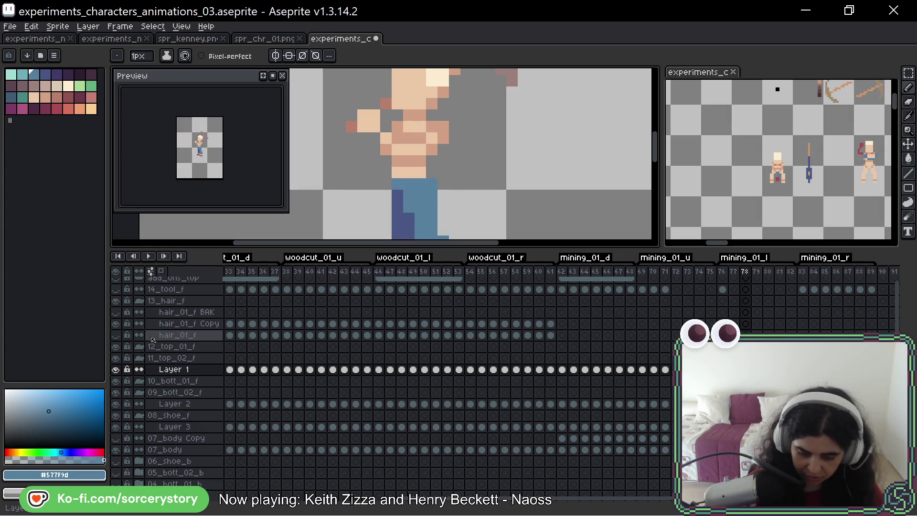
left_click(386, 138)
left_click(409, 127)
Colour the shoulder pixels and torso skin block blue on frame 79
key("Right")
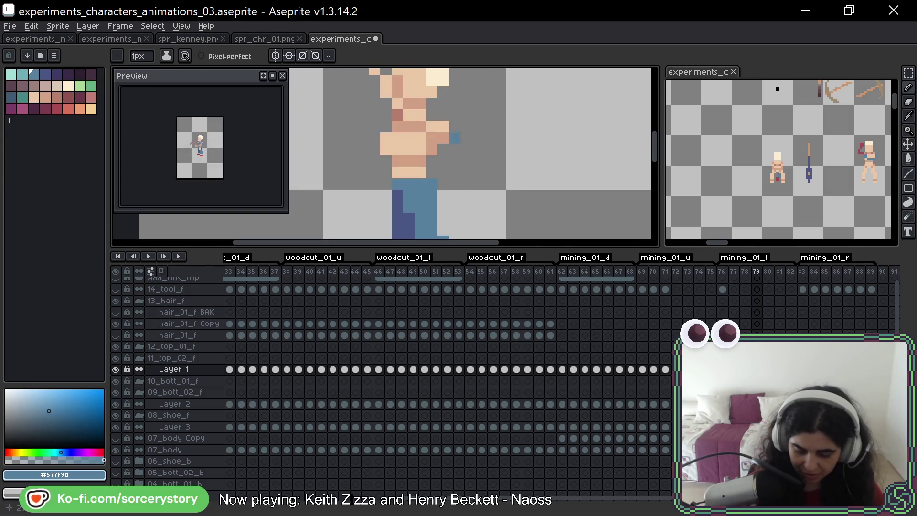
left_click(433, 127)
left_click(439, 126)
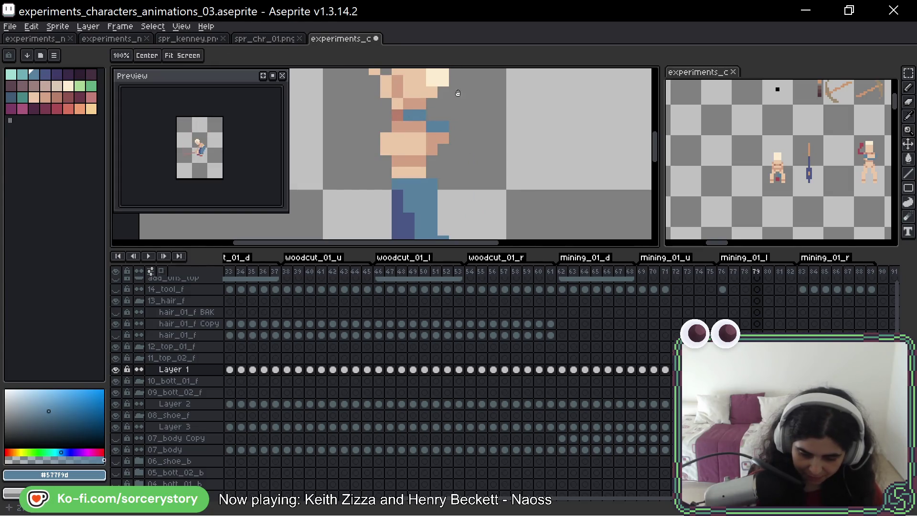
scroll(403, 150, "up", 2)
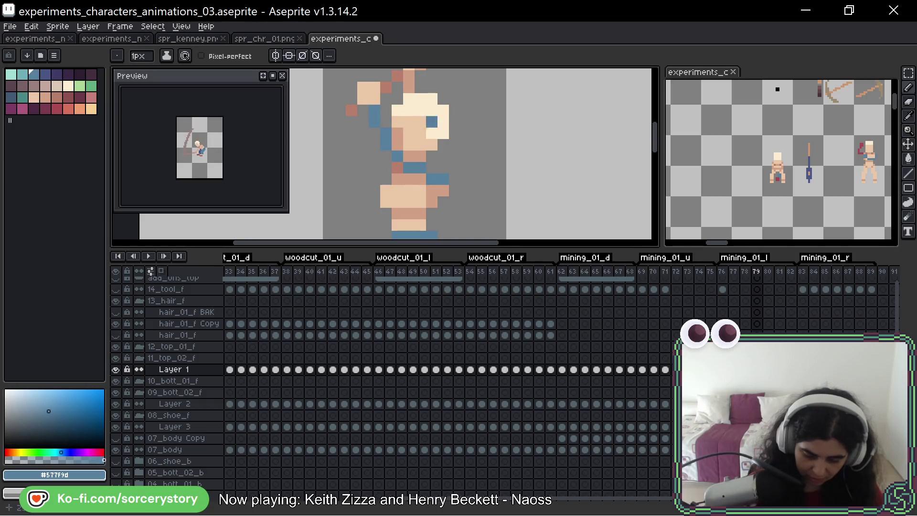
scroll(430, 143, "up", 3)
scroll(430, 143, "down", 5)
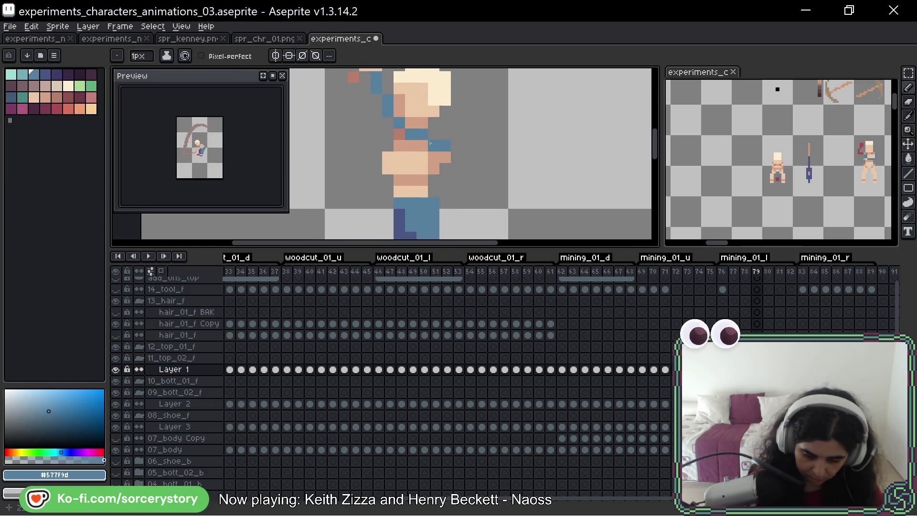
mouse_move(423, 157)
left_mouse_down()
mouse_move(399, 158)
mouse_move(420, 162)
left_mouse_up()
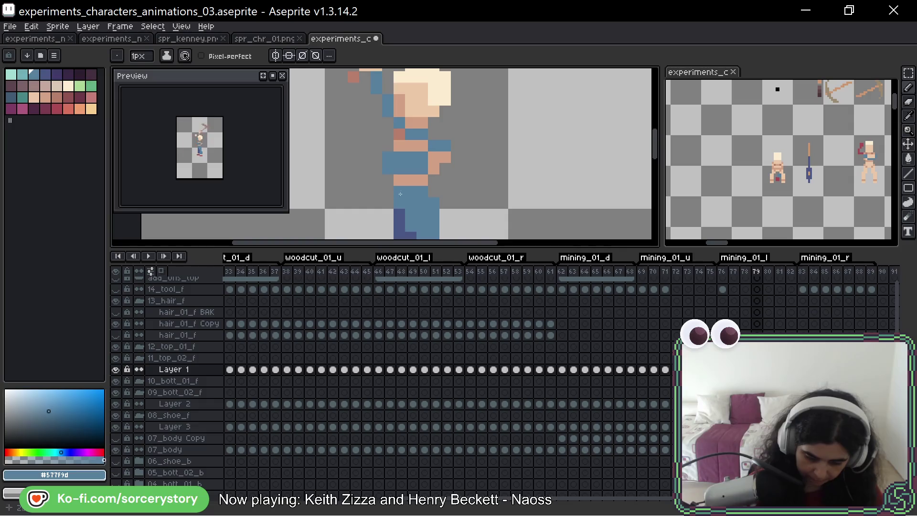
key("period")
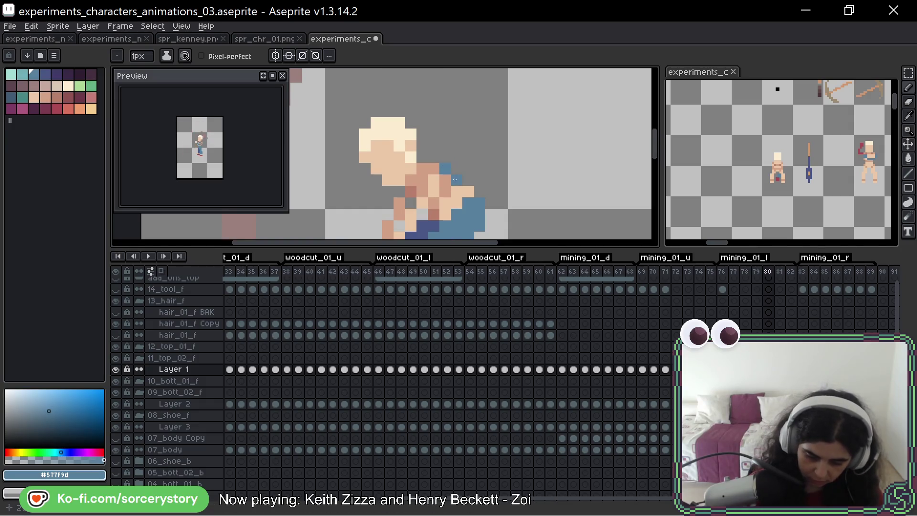
Paint blue over the torso on frame 80 and the shoulder pixels on frames 81 and 82
mouse_move(455, 179)
left_mouse_down()
mouse_move(456, 197)
mouse_move(444, 205)
mouse_move(468, 191)
mouse_move(434, 209)
mouse_move(434, 191)
mouse_move(422, 202)
mouse_move(424, 160)
left_mouse_up()
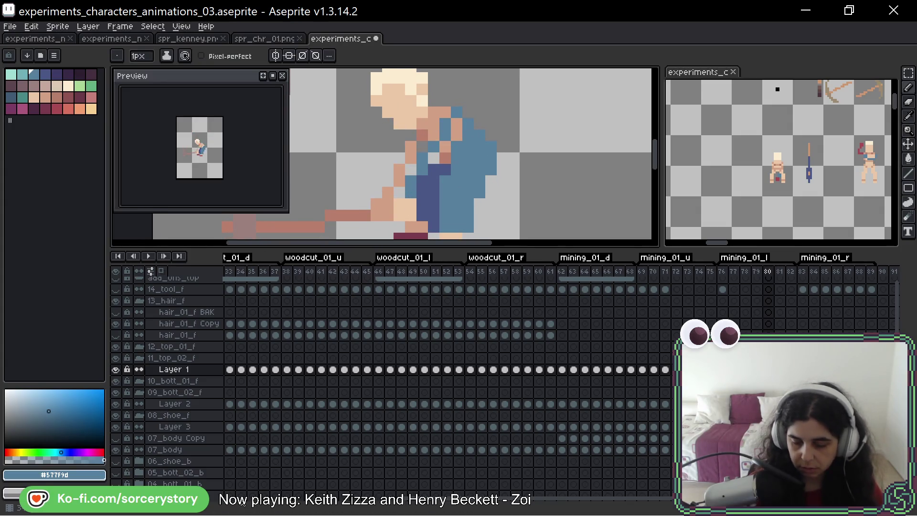
key("Right")
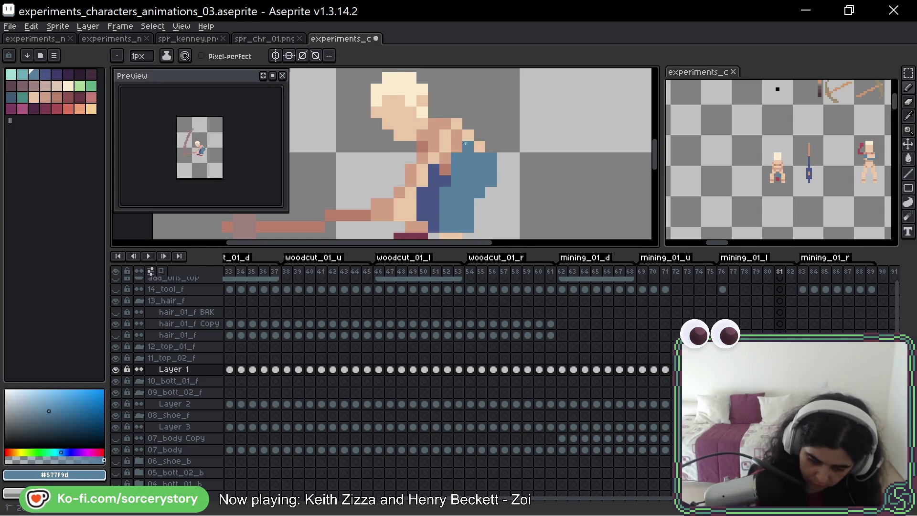
mouse_move(467, 137)
left_mouse_down()
mouse_move(476, 145)
mouse_move(446, 138)
left_mouse_up()
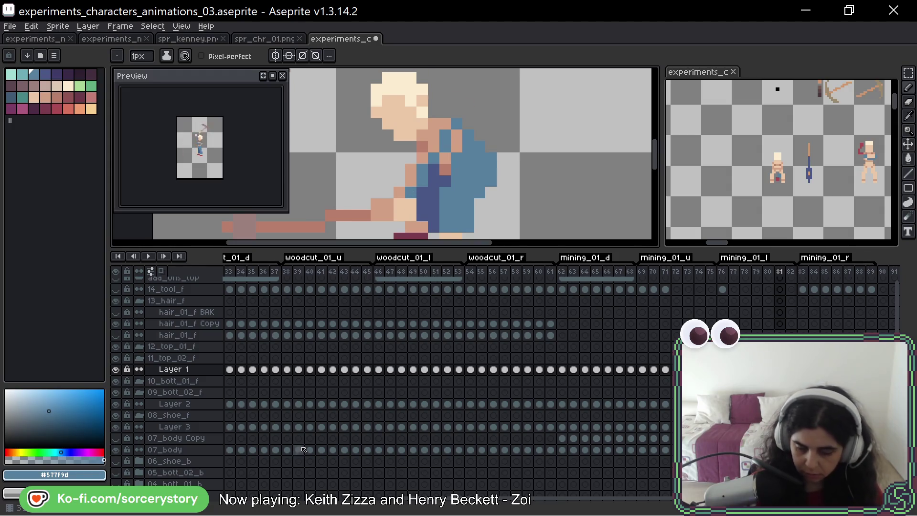
key("Right")
mouse_move(468, 113)
left_mouse_down()
mouse_move(457, 147)
mouse_move(428, 153)
left_mouse_up()
left_click(445, 113)
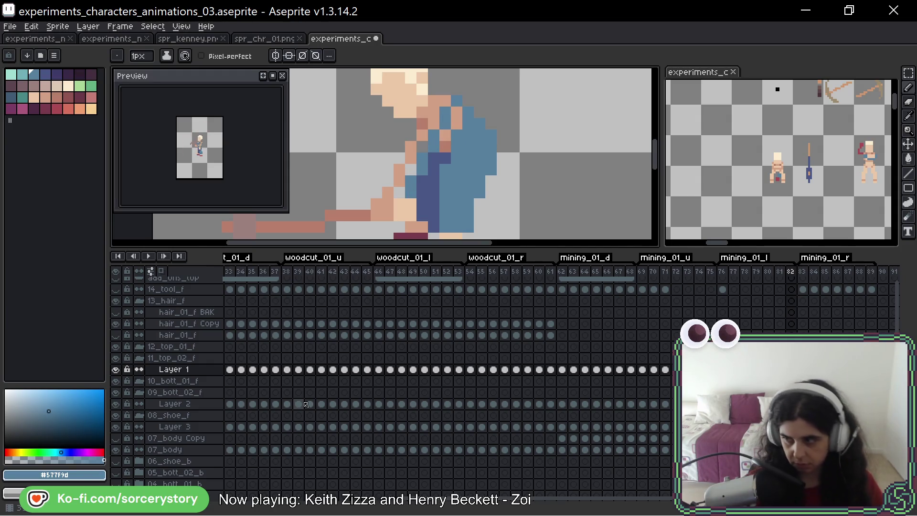
key("period")
mouse_move(490, 107)
left_mouse_down()
mouse_move(488, 140)
mouse_move(454, 143)
left_mouse_up()
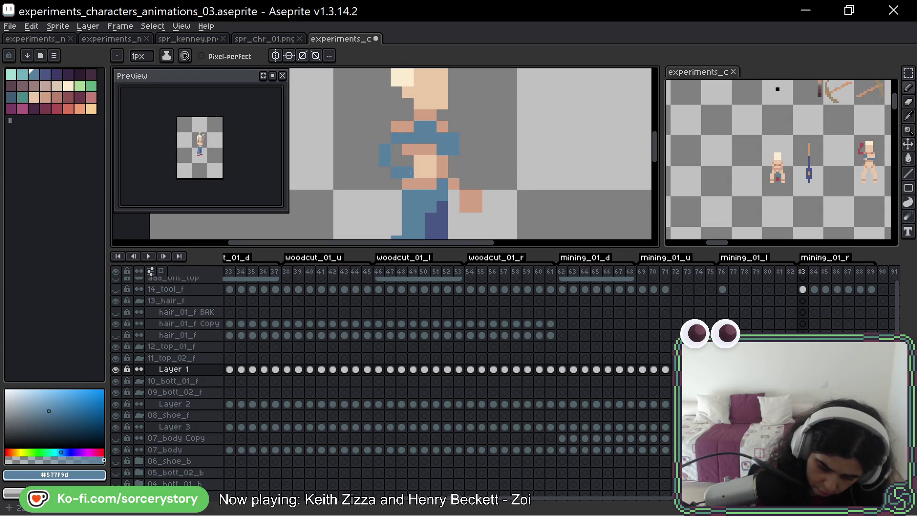
Paint the shoulders, chest, raised arm and neck column blue on the early mining_01_r frames up to 86
key("period")
mouse_move(454, 138)
left_mouse_down()
mouse_move(430, 139)
mouse_move(444, 141)
left_mouse_up()
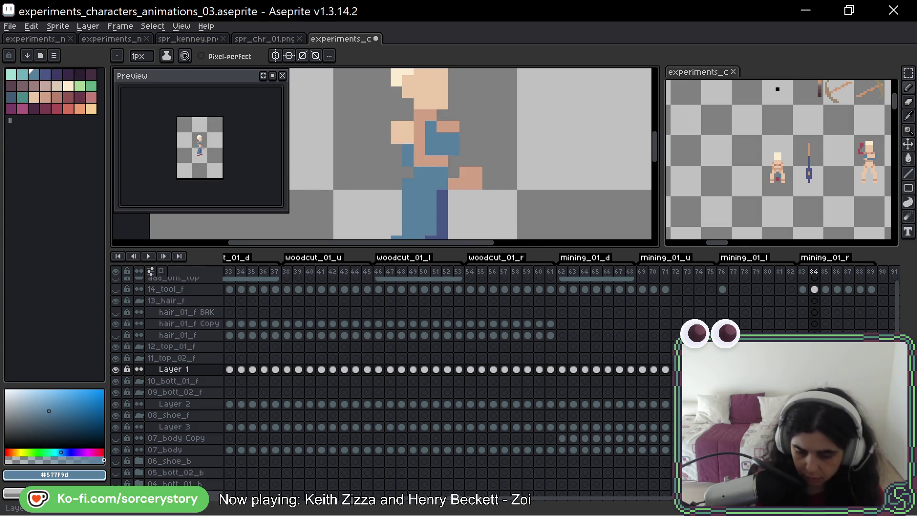
key("period")
mouse_move(453, 138)
left_mouse_down()
mouse_move(411, 138)
mouse_move(385, 82)
left_mouse_up()
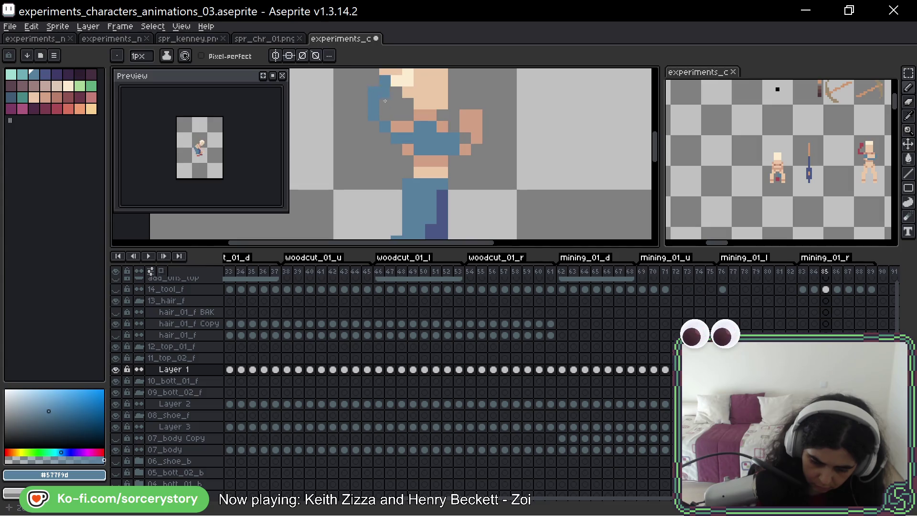
mouse_move(495, 99)
left_mouse_down()
mouse_move(489, 150)
mouse_move(487, 133)
mouse_move(418, 143)
mouse_move(443, 153)
left_mouse_up()
key("Right")
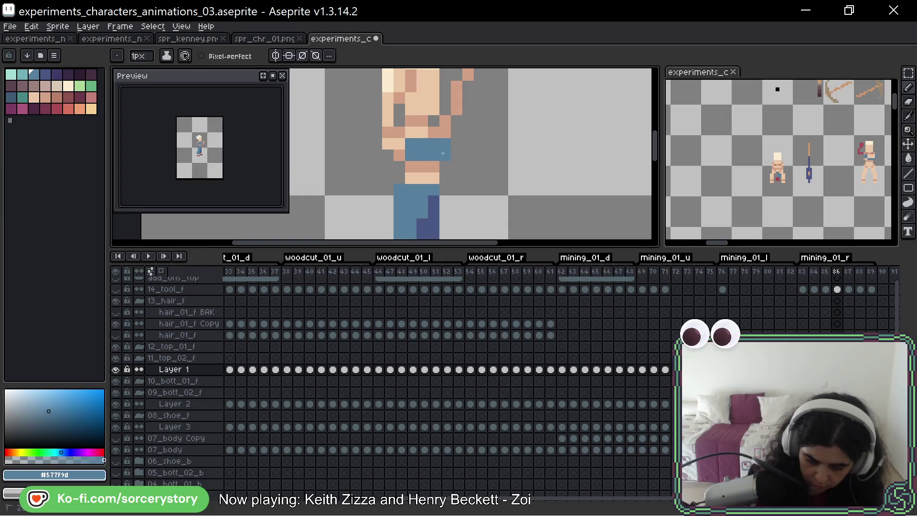
left_click(422, 121)
left_click(387, 144)
left_click_drag(388, 144, 382, 219)
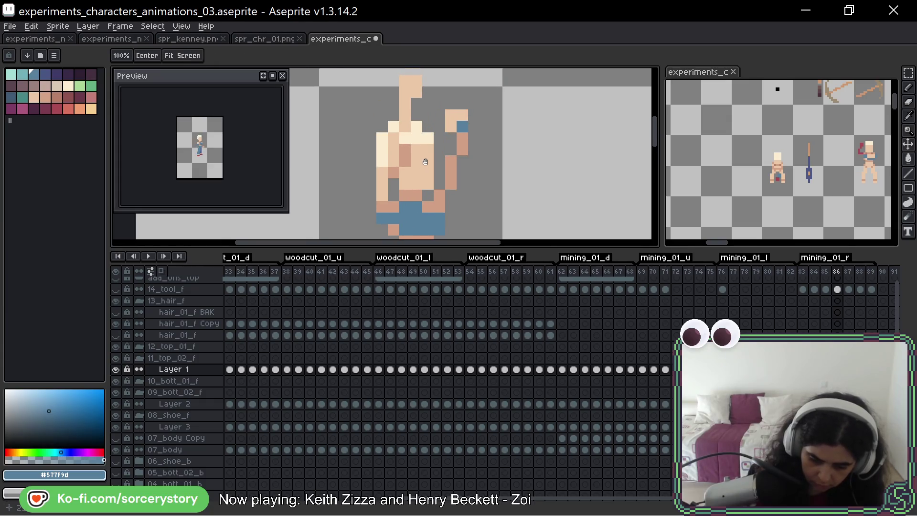
left_click_drag(405, 102, 383, 197)
key("space")
left_click_drag(472, 193, 474, 122)
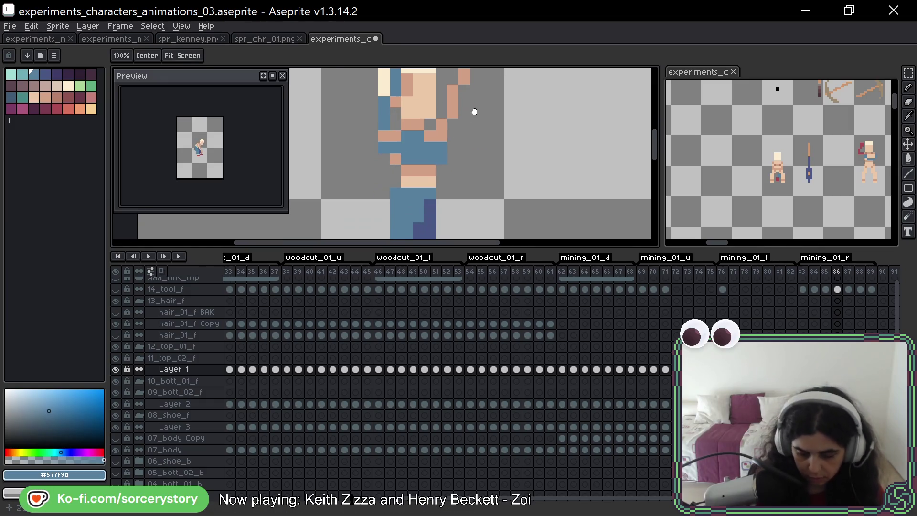
Paint the upper and lower arm pixels blue on frames 87–89, then return to frame 62
key("period")
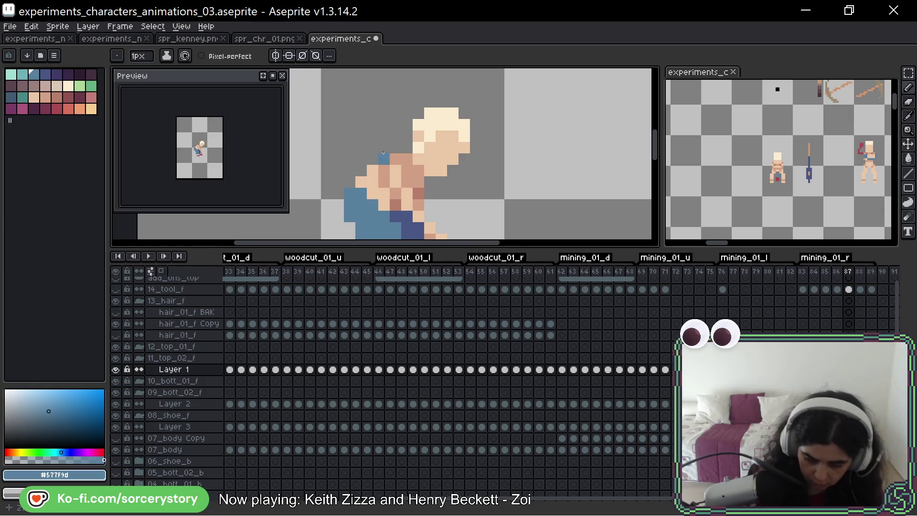
left_click_drag(396, 171, 419, 216)
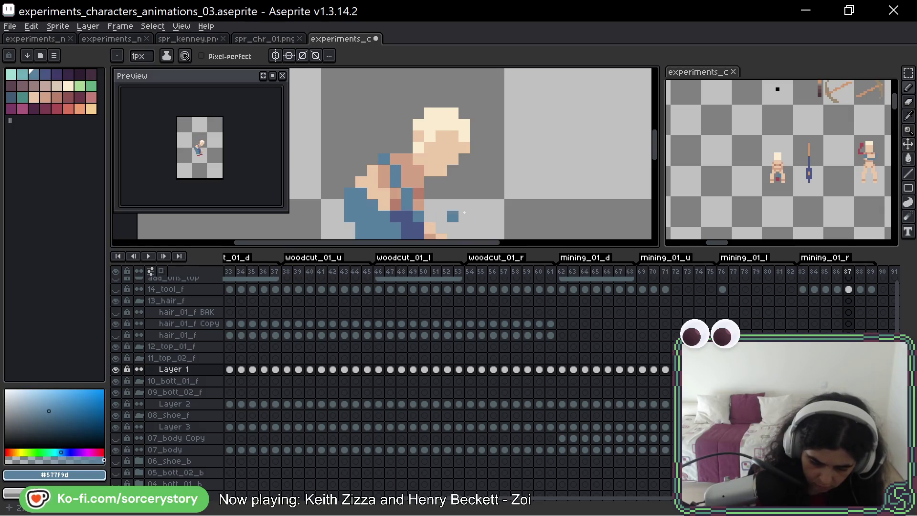
left_click_drag(487, 198, 477, 142)
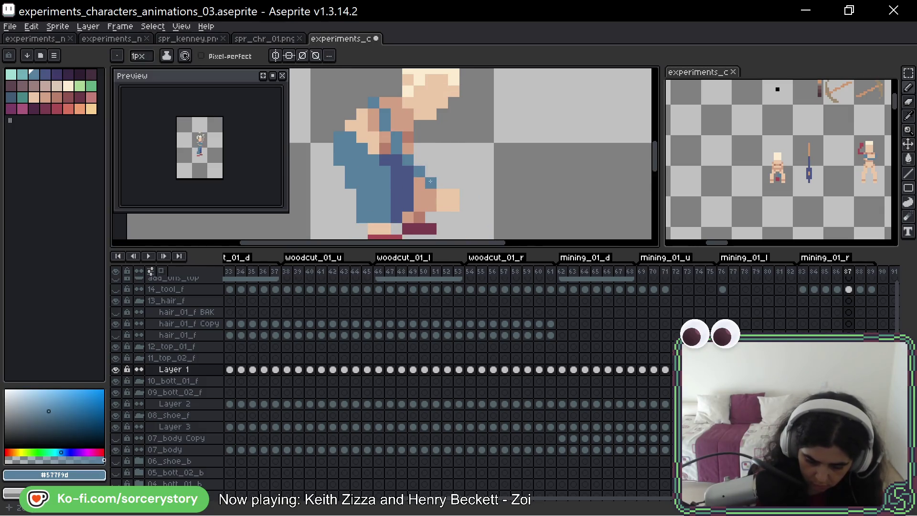
left_click_drag(373, 137, 362, 137)
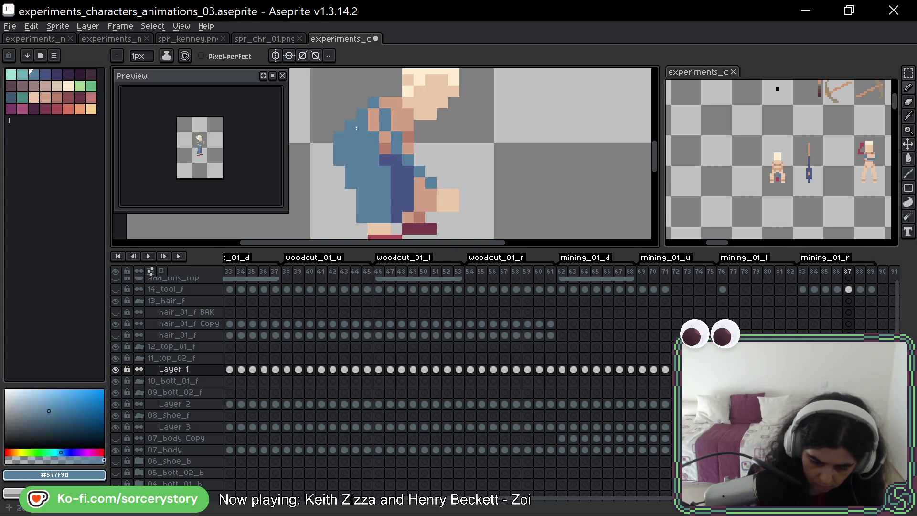
key("Right")
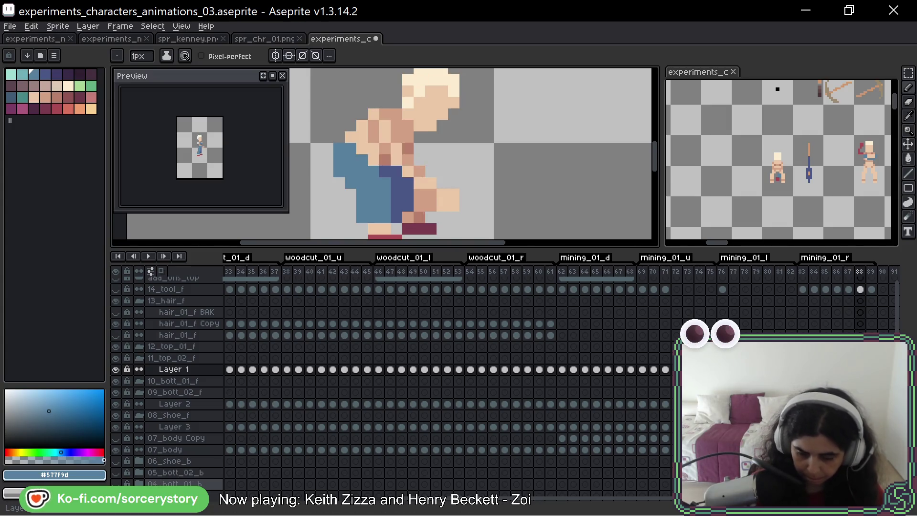
left_click_drag(374, 159, 373, 113)
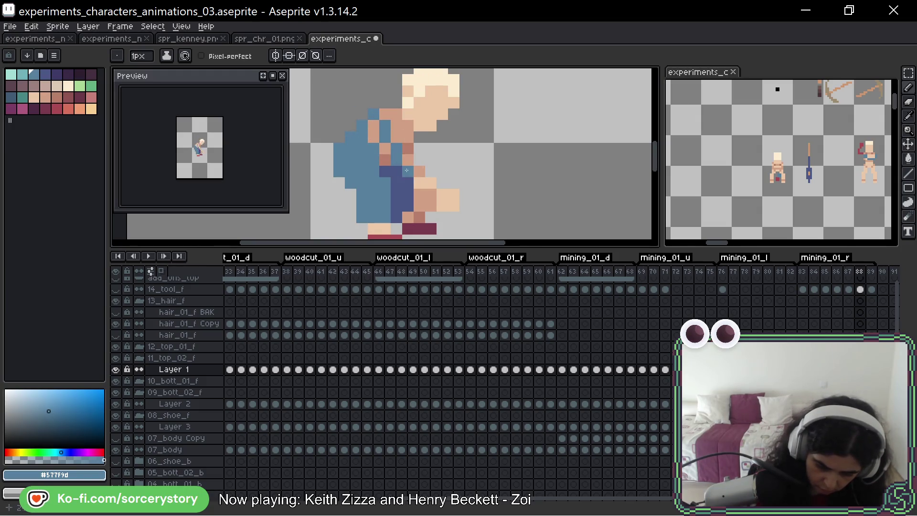
mouse_move(419, 183)
left_mouse_down()
mouse_move(431, 183)
mouse_move(421, 171)
left_mouse_up()
key("Right")
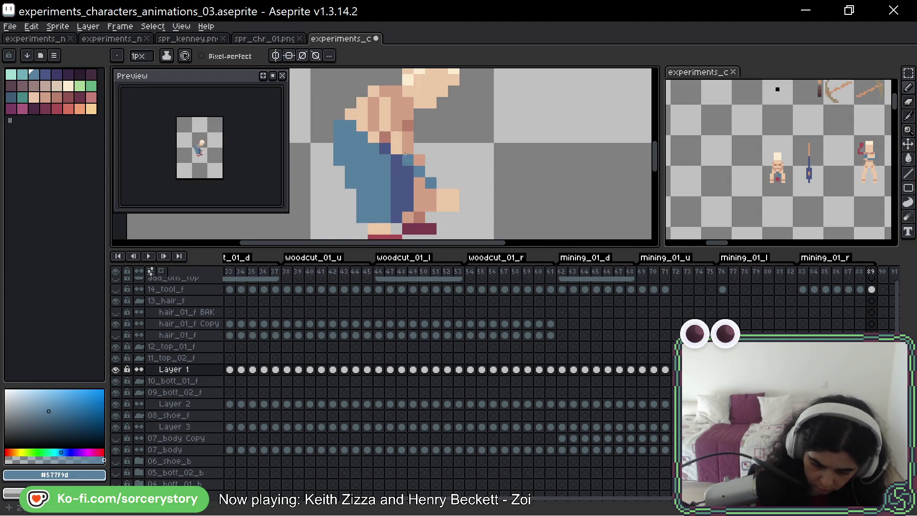
mouse_move(385, 126)
left_mouse_down()
mouse_move(385, 105)
mouse_move(362, 127)
mouse_move(374, 137)
left_mouse_up()
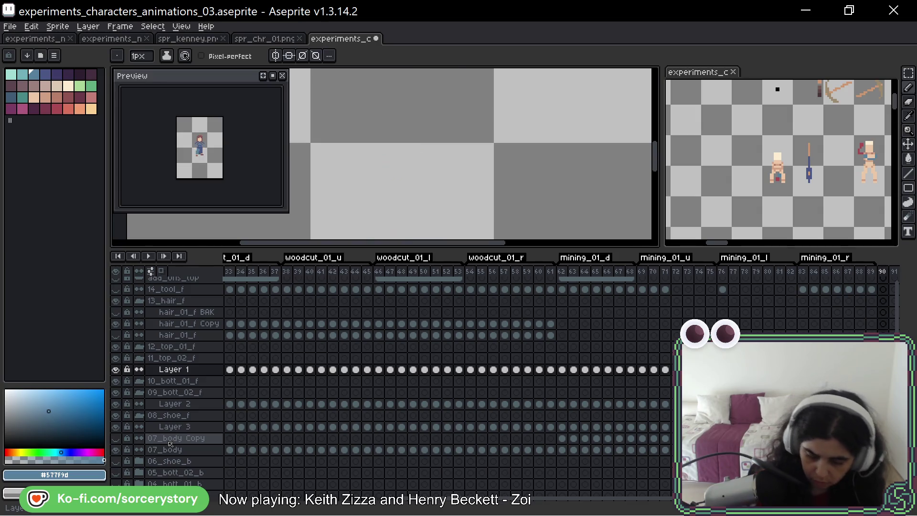
key("Return")
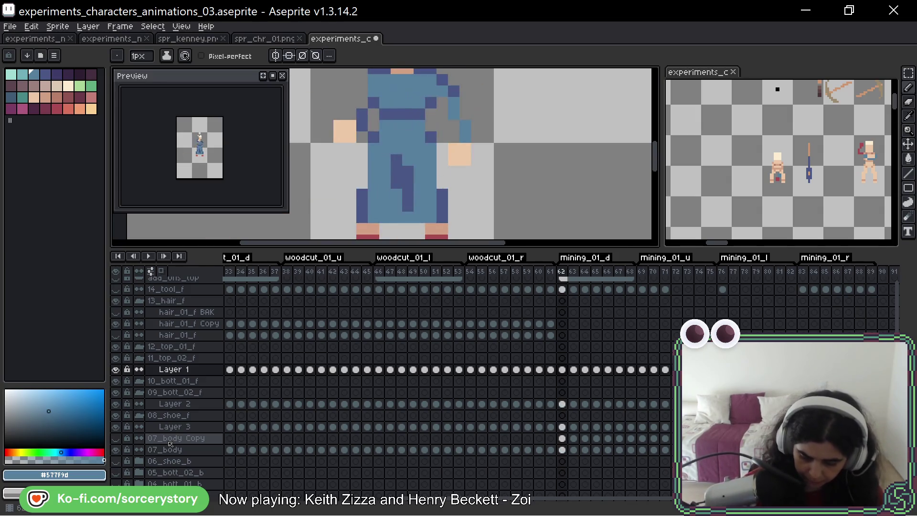
Eyedrop dark blue #4a5786 and shade the figure's left edge on frame 71
left_click(492, 122, "alt")
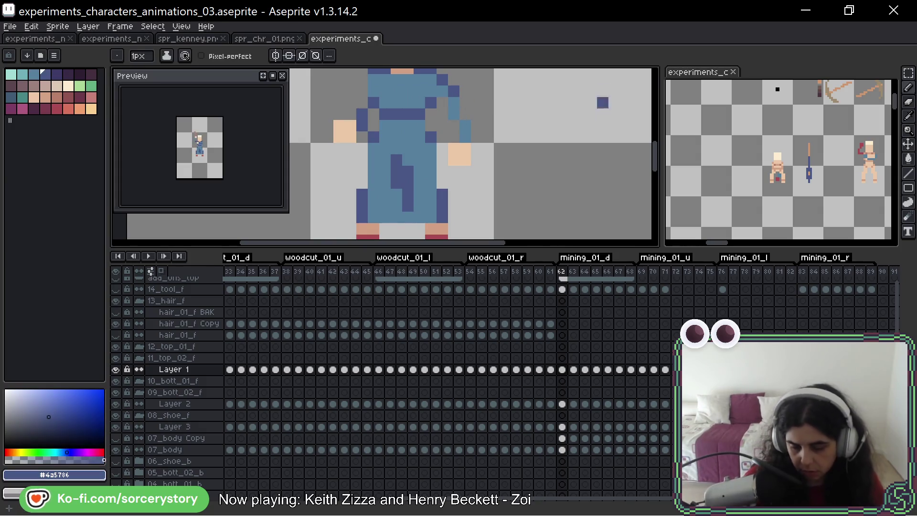
key("Right")
key("Right")
key("Right")
key("Right")
key("Right")
key("Right")
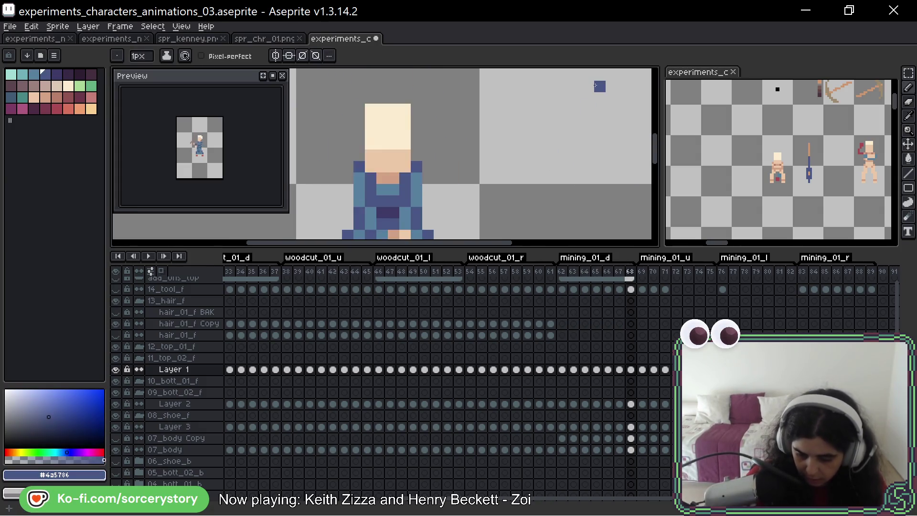
key("Right")
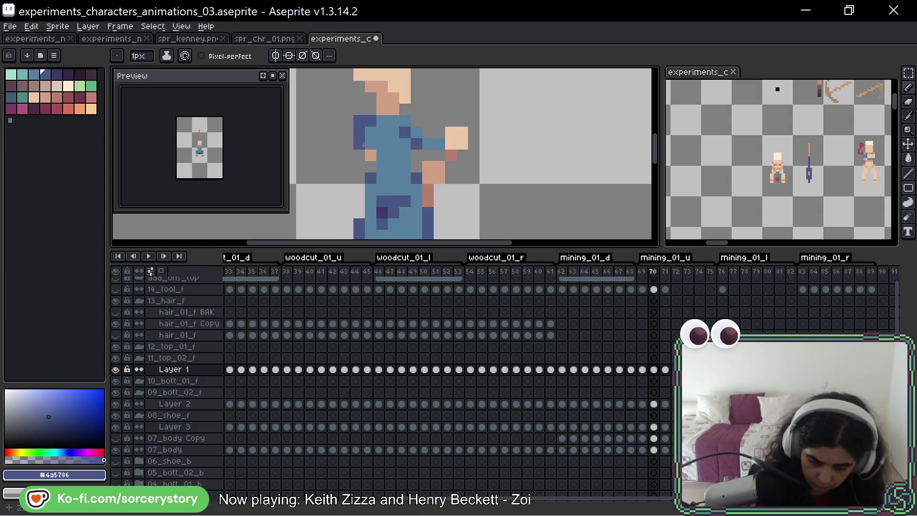
key("Right")
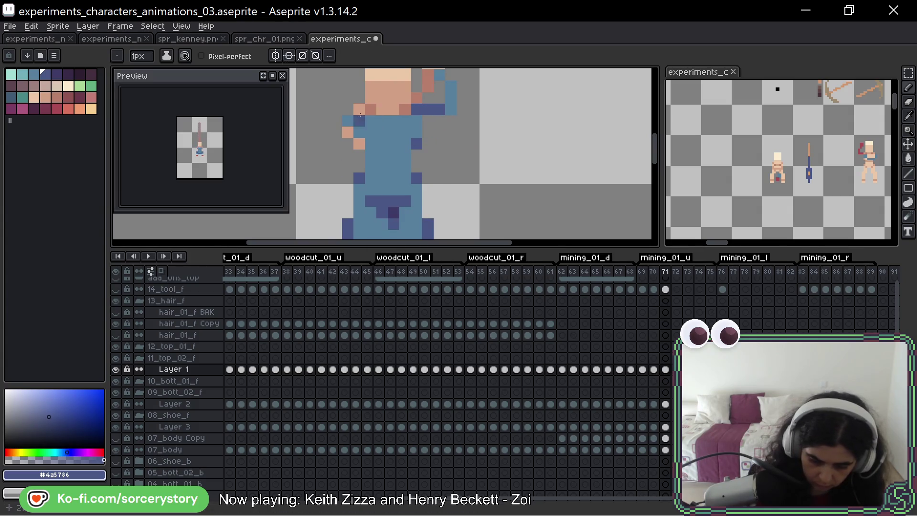
left_click_drag(359, 121, 359, 144)
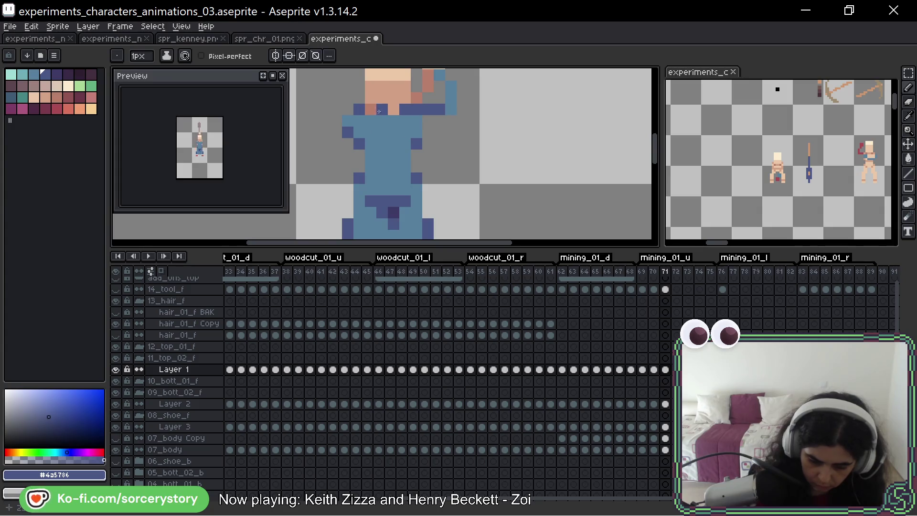
left_click_drag(490, 110, 487, 146)
key("Right")
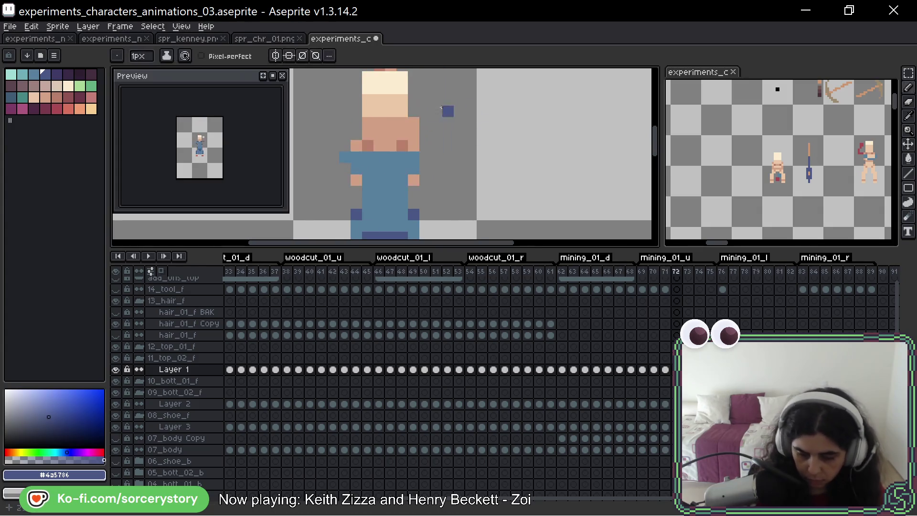
Shade the left shoulder and arm dark blue on frame 74
mouse_move(413, 124)
left_mouse_down()
mouse_move(408, 176)
mouse_move(421, 146)
left_mouse_up()
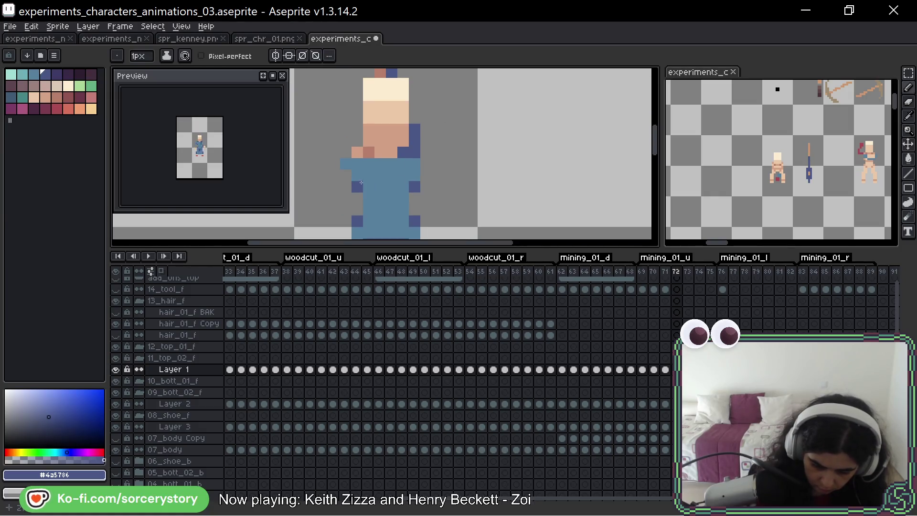
key("Right")
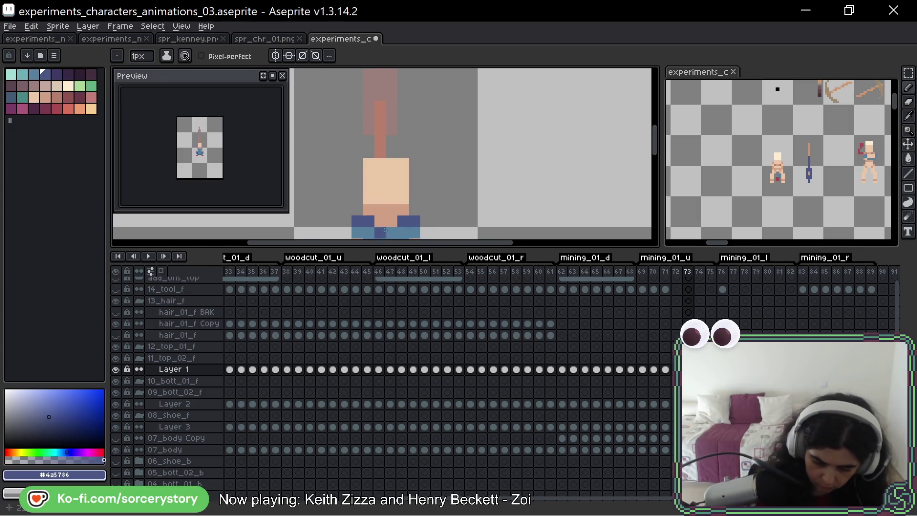
left_click_drag(426, 191, 420, 122)
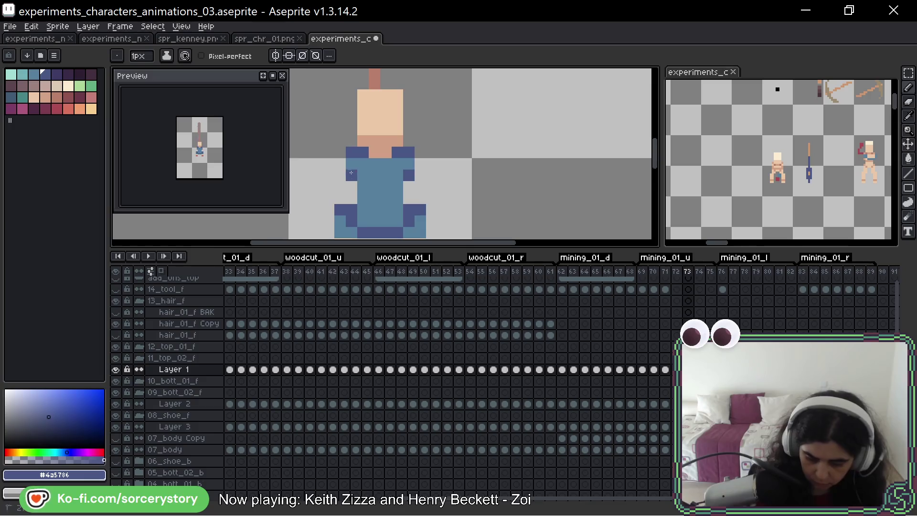
key("Right")
mouse_move(381, 161)
left_mouse_down()
mouse_move(363, 164)
mouse_move(351, 186)
left_mouse_up()
Add dark-blue shoulder and upper-arm pixels on frame 75
key("Right")
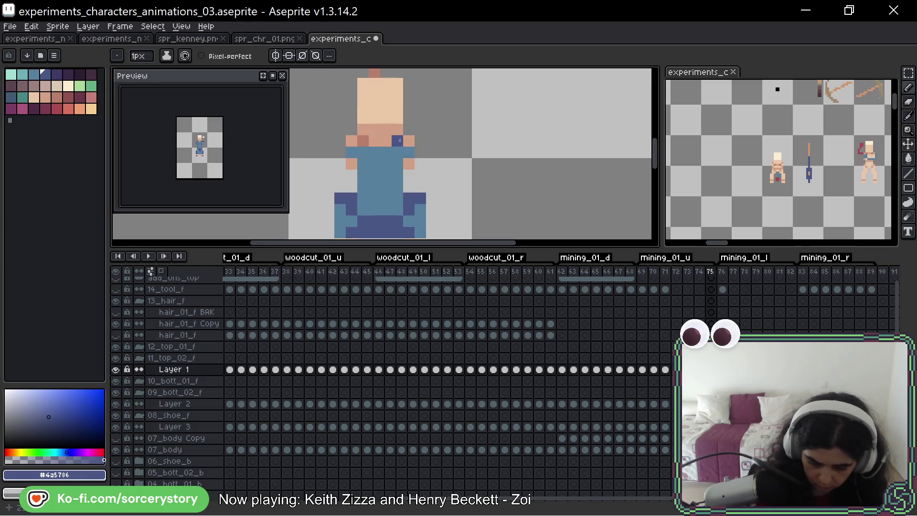
left_click(409, 141)
left_click(408, 163)
left_click_drag(363, 141, 351, 141)
left_click(351, 164)
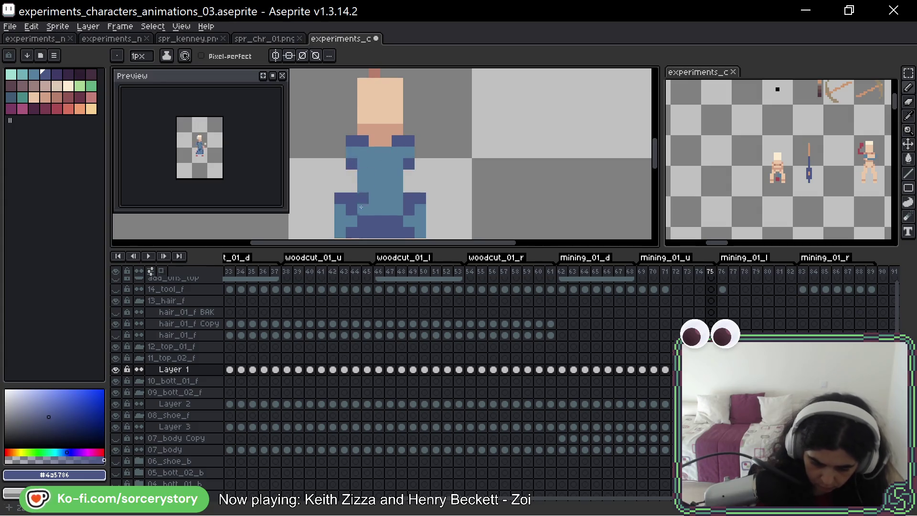
key("Right")
left_click_drag(387, 95, 435, 90)
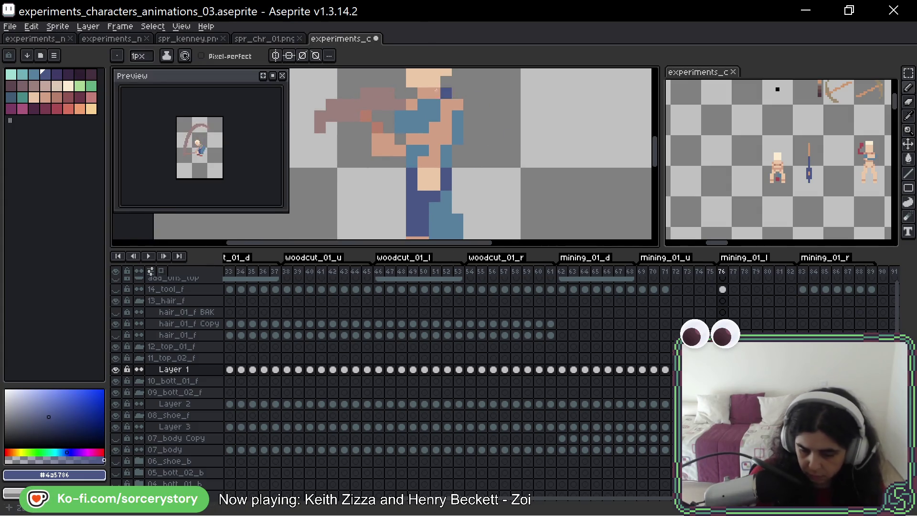
Shade the chest and shoulder row dark blue, plus a body pixel on frame 77
left_click_drag(415, 140, 435, 130)
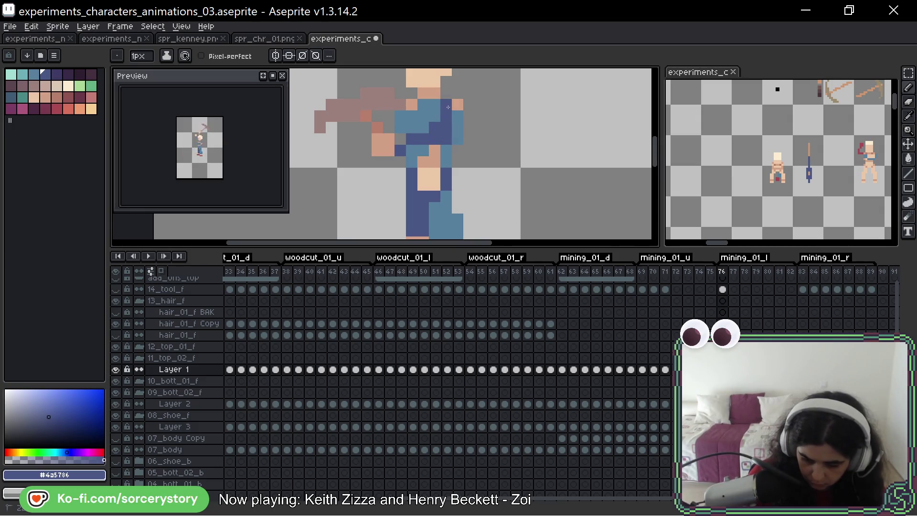
left_click(458, 104)
left_click(423, 104)
left_click(412, 104)
left_click(436, 149)
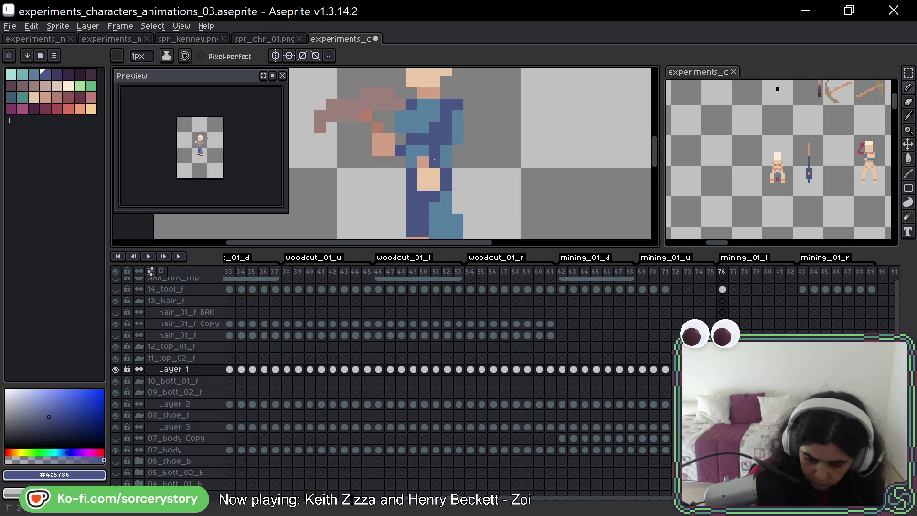
left_click(425, 163)
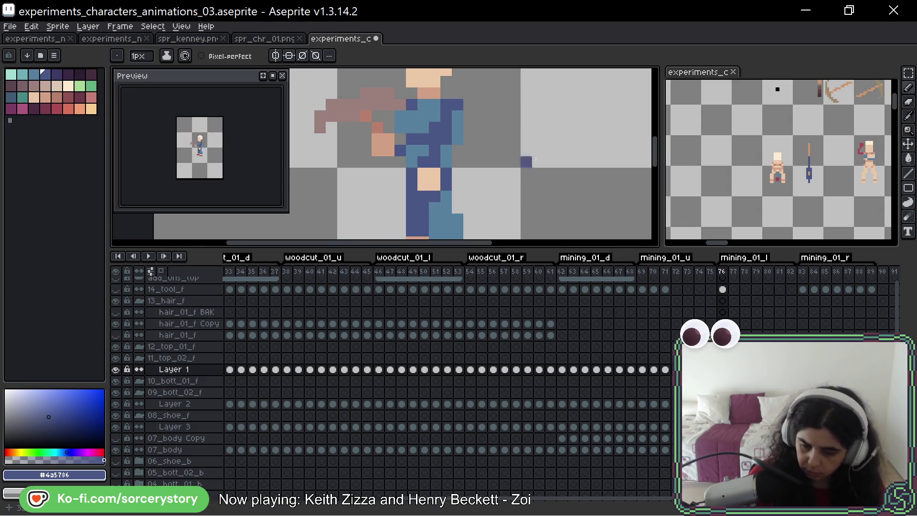
key("period")
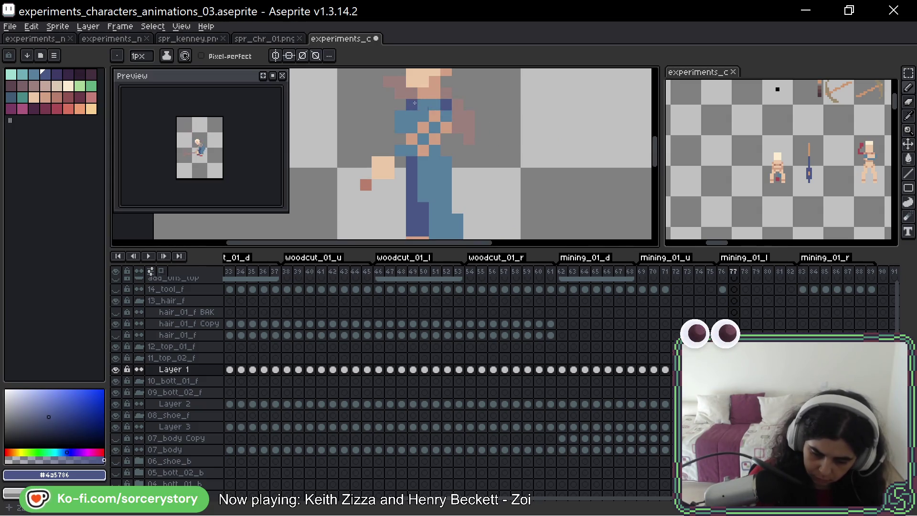
left_click(435, 115)
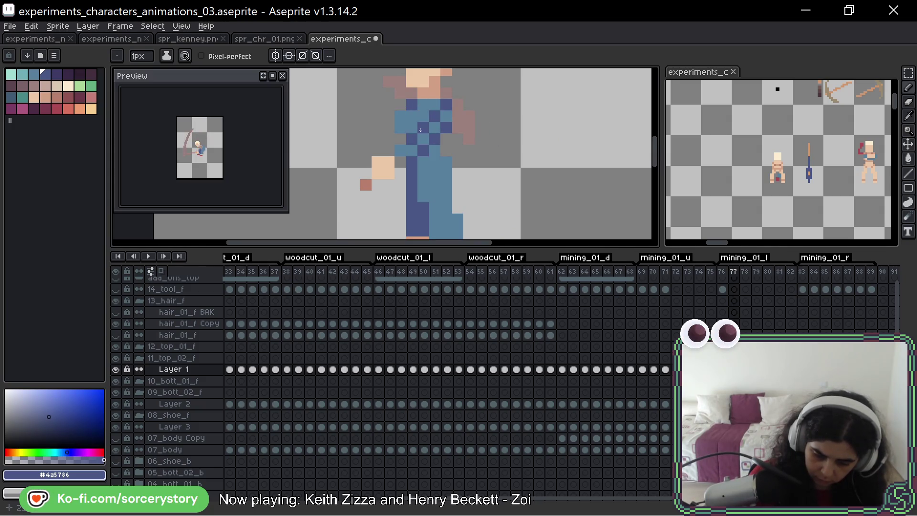
Paint eight dark-blue shading pixels across the shirt on frame 78
key("period")
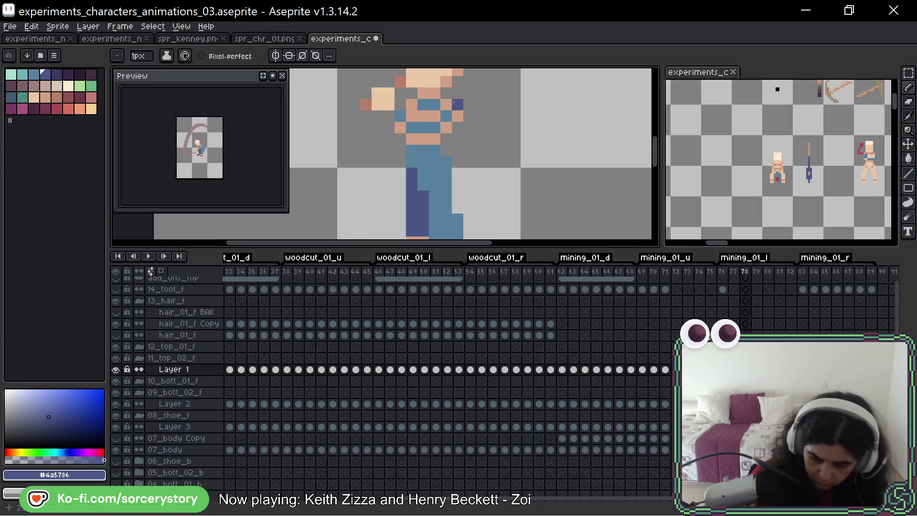
left_click(412, 104)
left_click(423, 116)
left_click(447, 116)
left_click(458, 105)
left_click(434, 116)
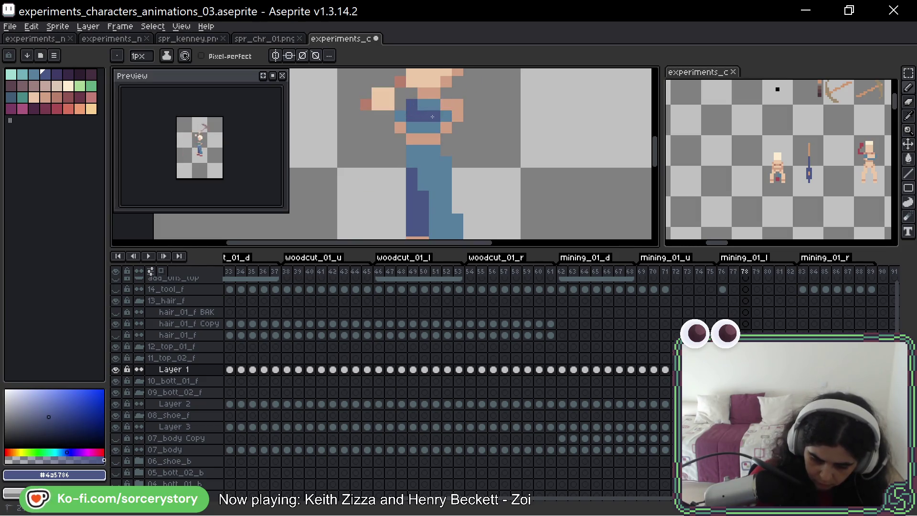
left_click(446, 105)
left_click(458, 116)
left_click(447, 128)
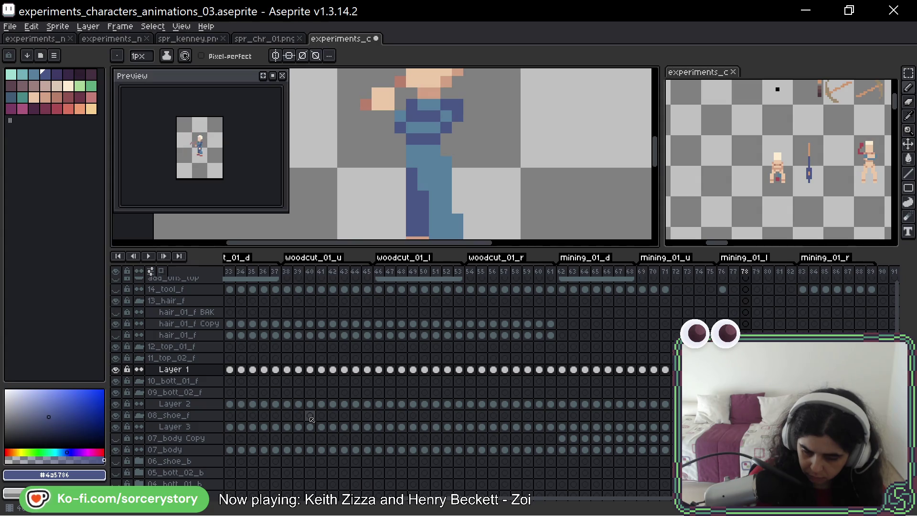
key("Right")
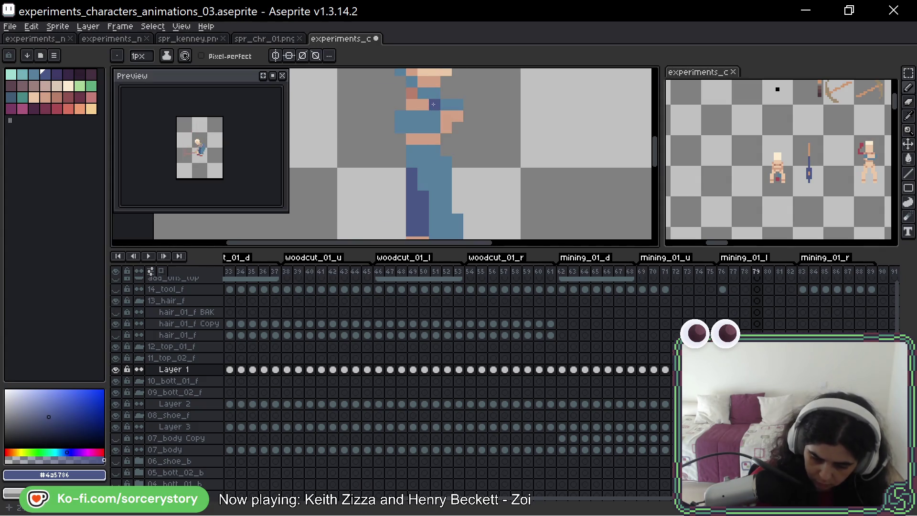
scroll(483, 129, "up", 3)
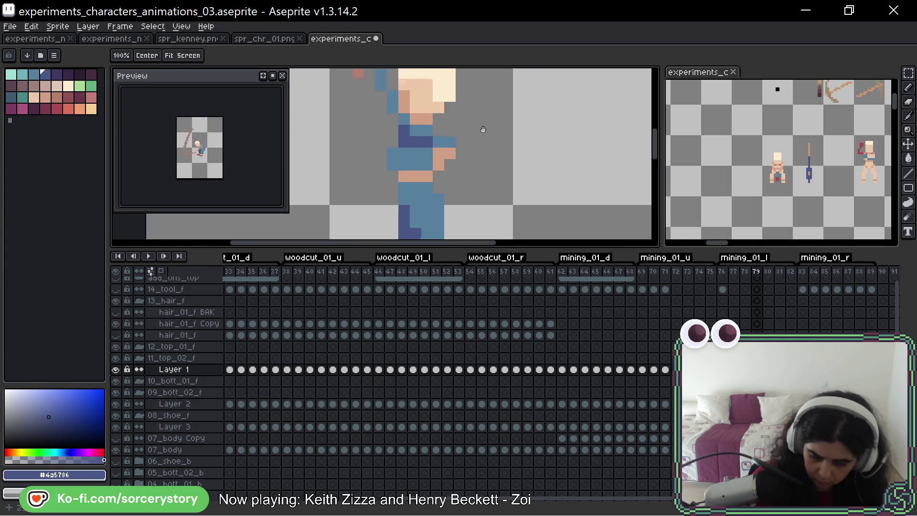
scroll(480, 152, "down", 3)
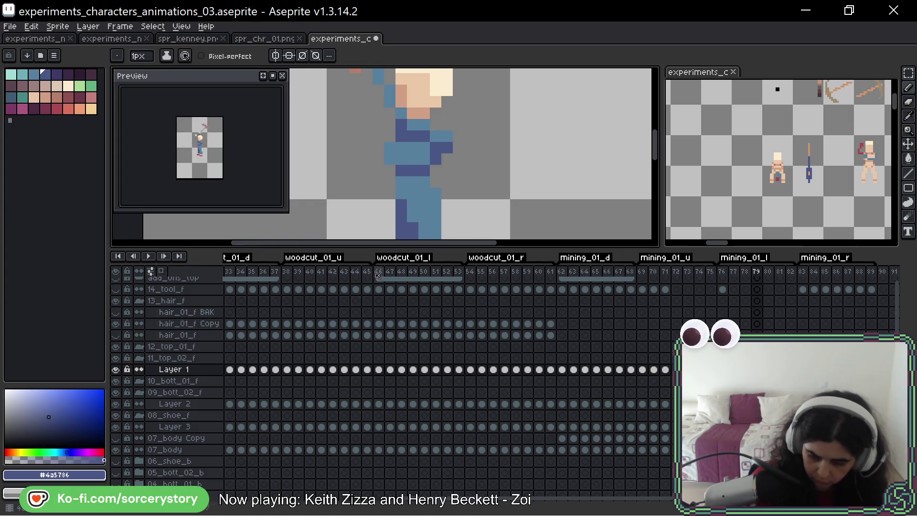
key("Right")
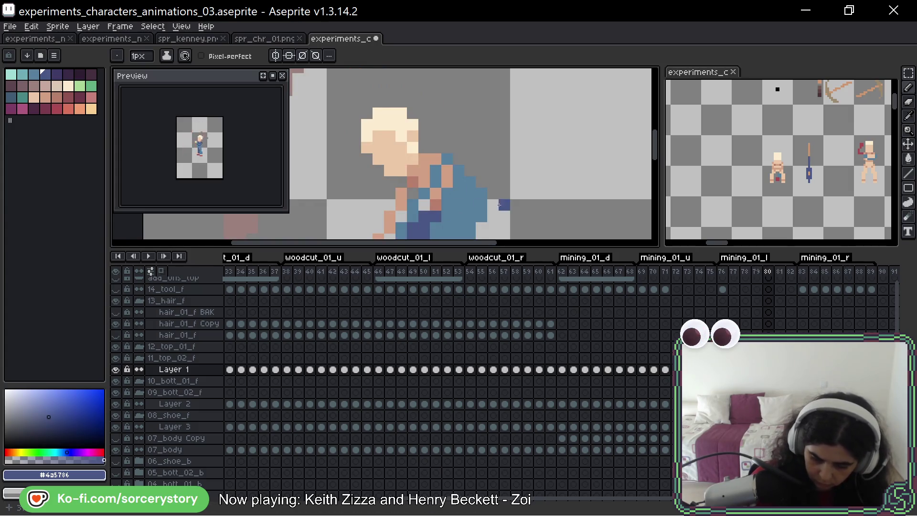
Shade the overalls dark blue on frame 80, correcting one misplaced pixel
mouse_move(499, 205)
left_mouse_down()
mouse_move(510, 172)
mouse_move(492, 183)
left_mouse_up()
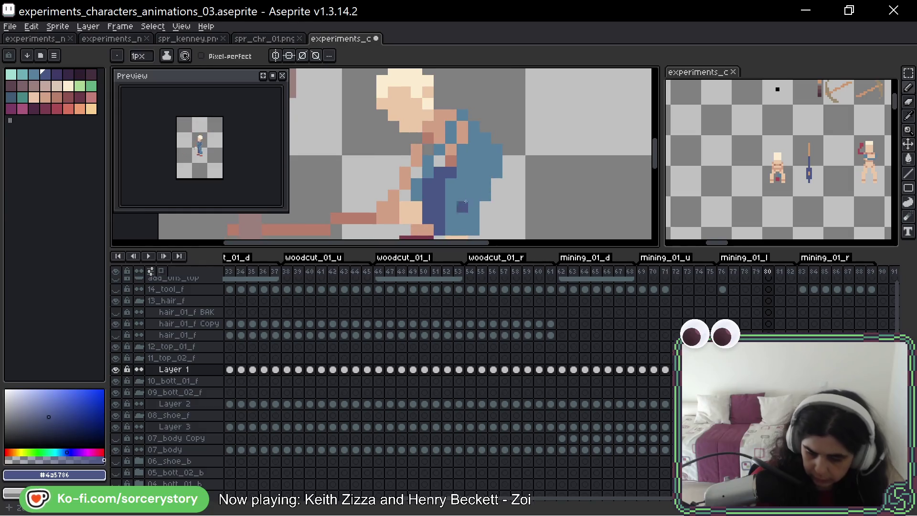
left_click(462, 126)
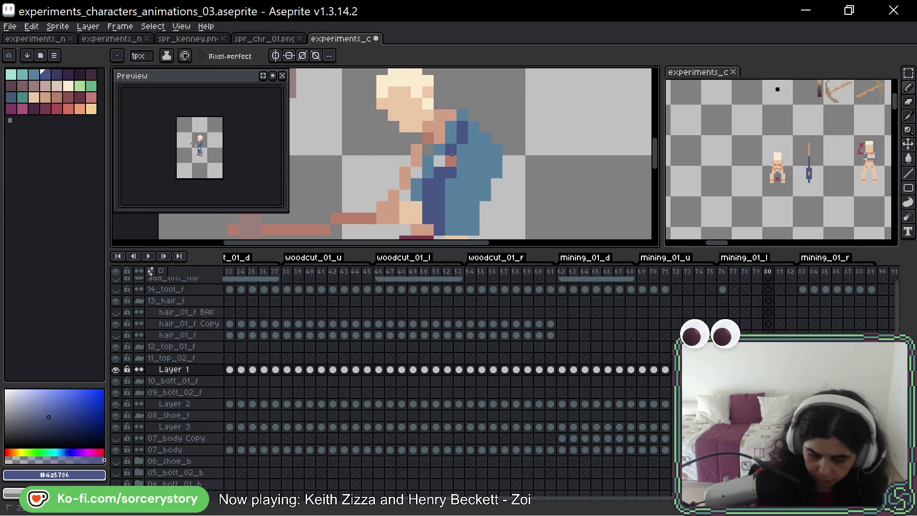
left_click(453, 156)
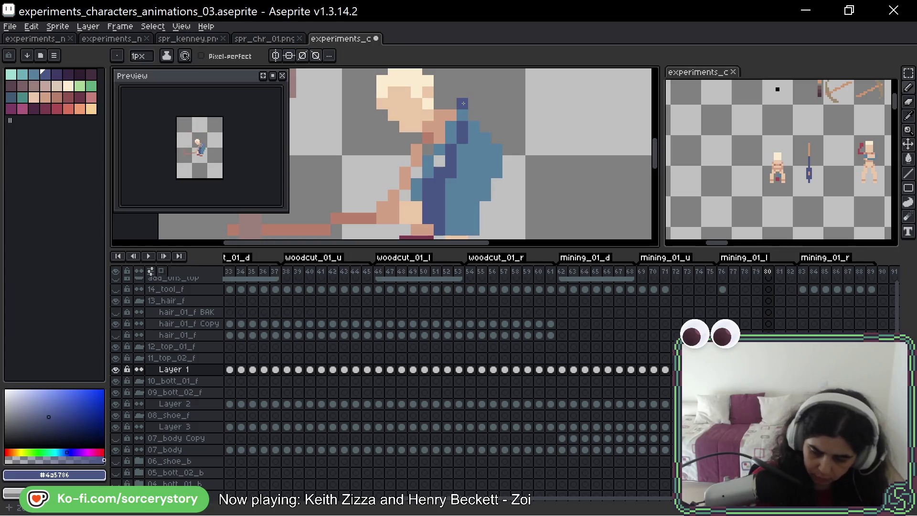
key("ctrl+z")
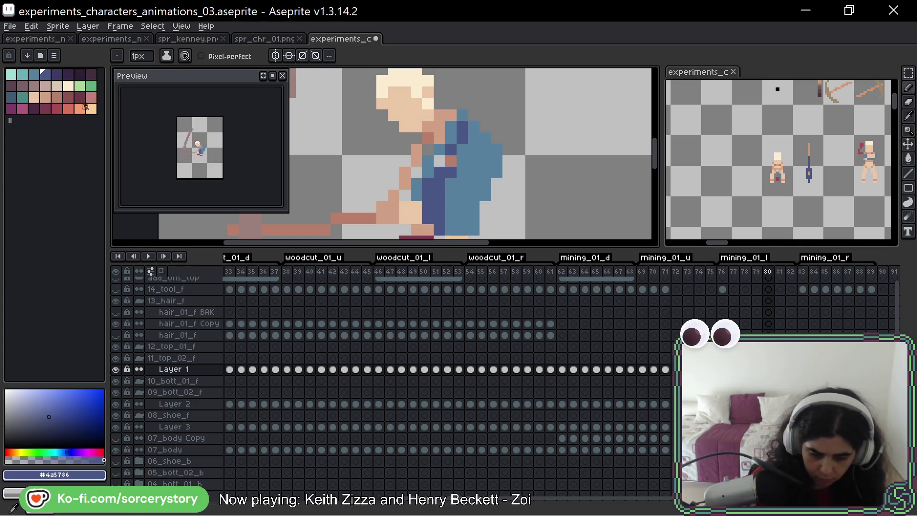
left_click(451, 161)
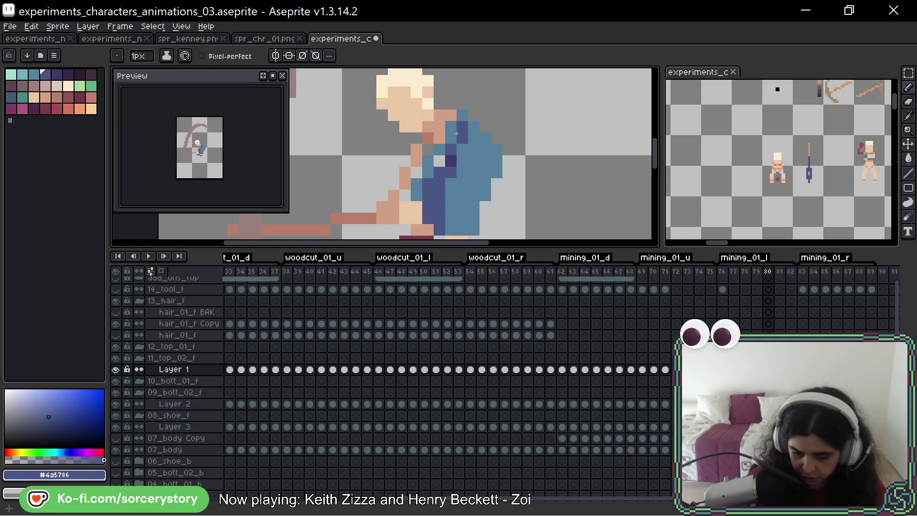
left_click_drag(446, 113, 440, 145)
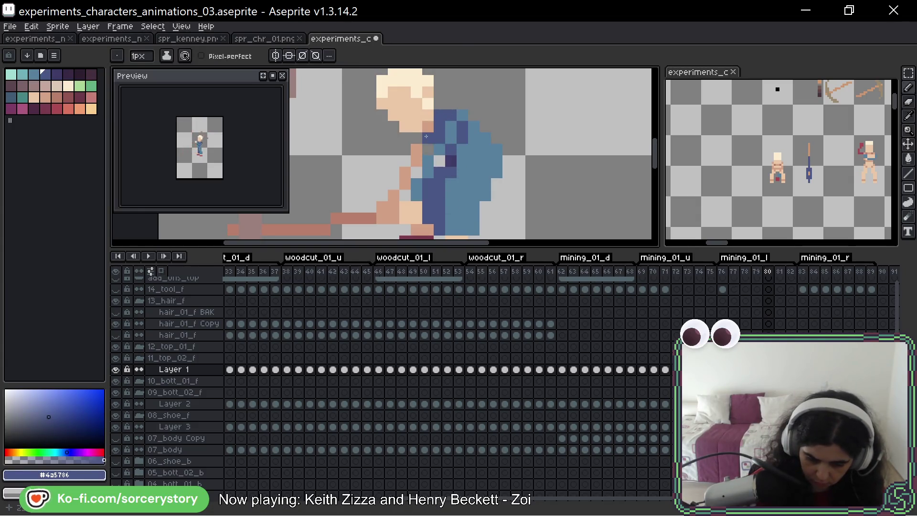
left_click(417, 150)
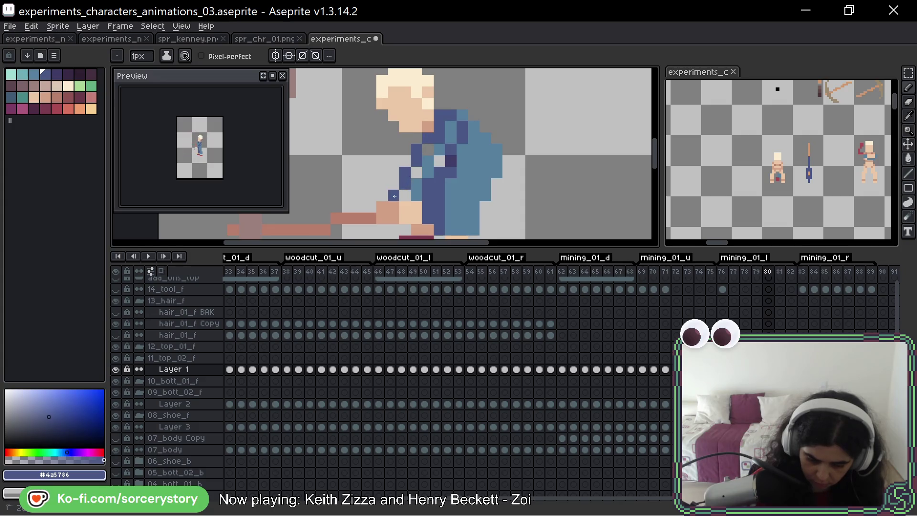
key("Right")
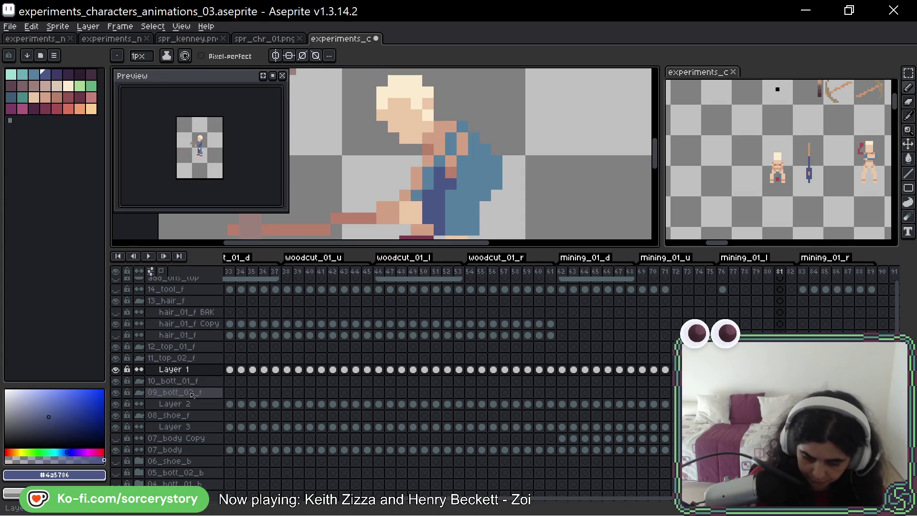
Shade the overalls on frame 81 and the shoulder-to-arm edge on frame 82
mouse_move(451, 138)
left_mouse_down()
mouse_move(451, 127)
mouse_move(440, 127)
mouse_move(439, 145)
left_mouse_up()
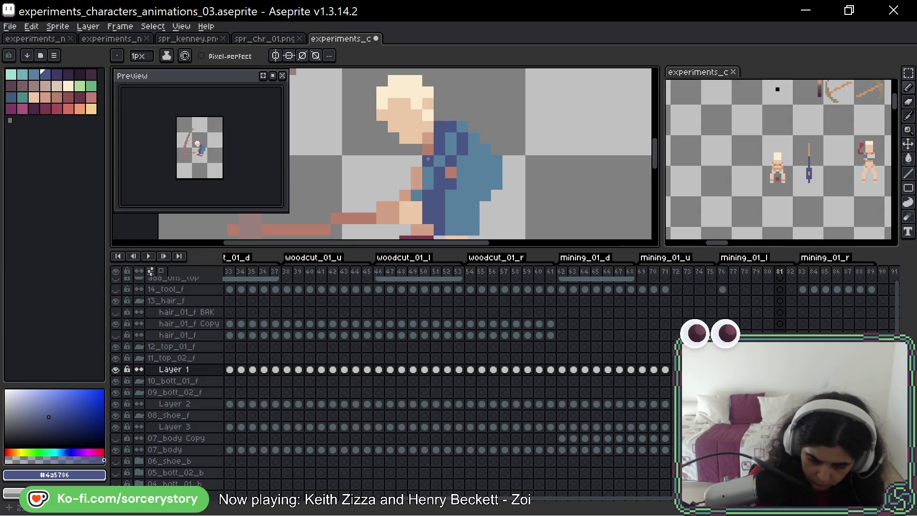
left_click(417, 174)
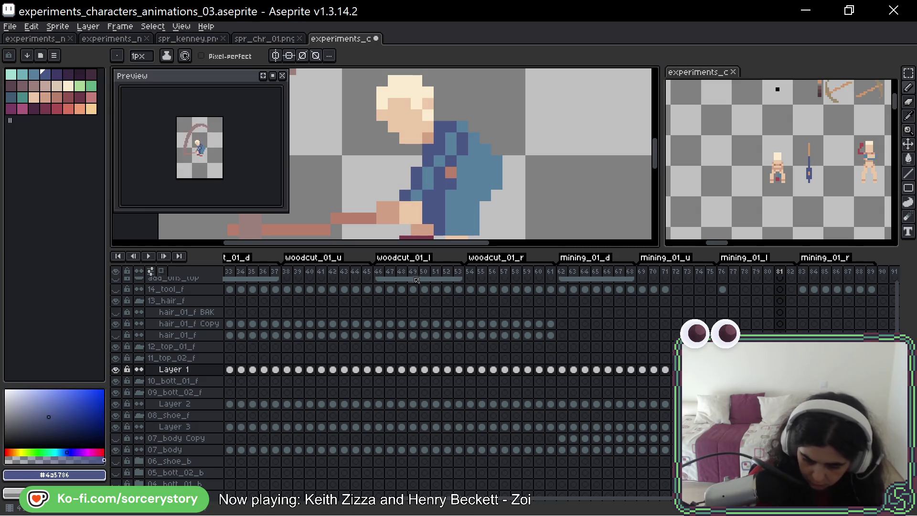
key("bracketright")
left_click(475, 192)
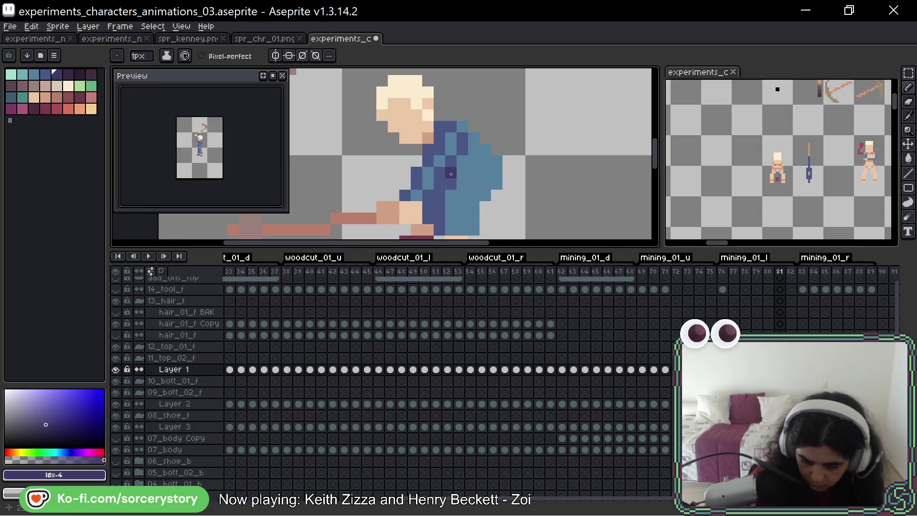
key("Right")
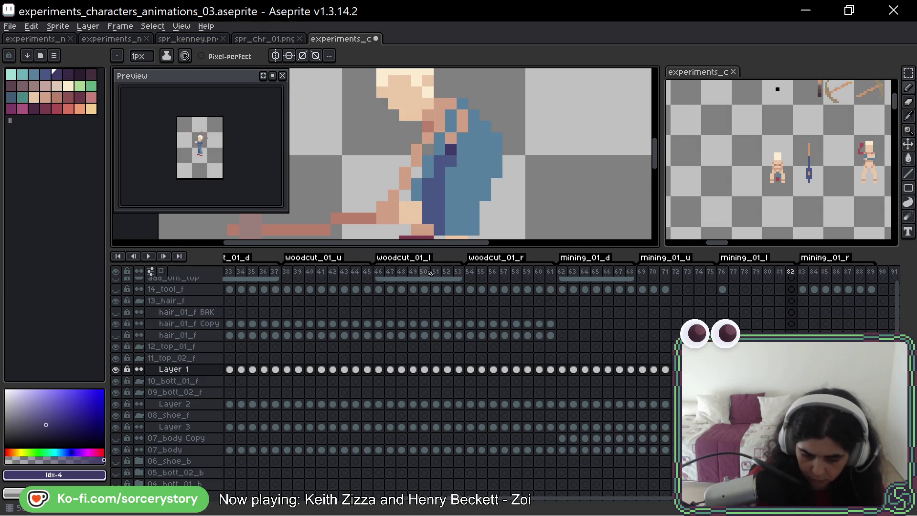
left_click(453, 139, "alt")
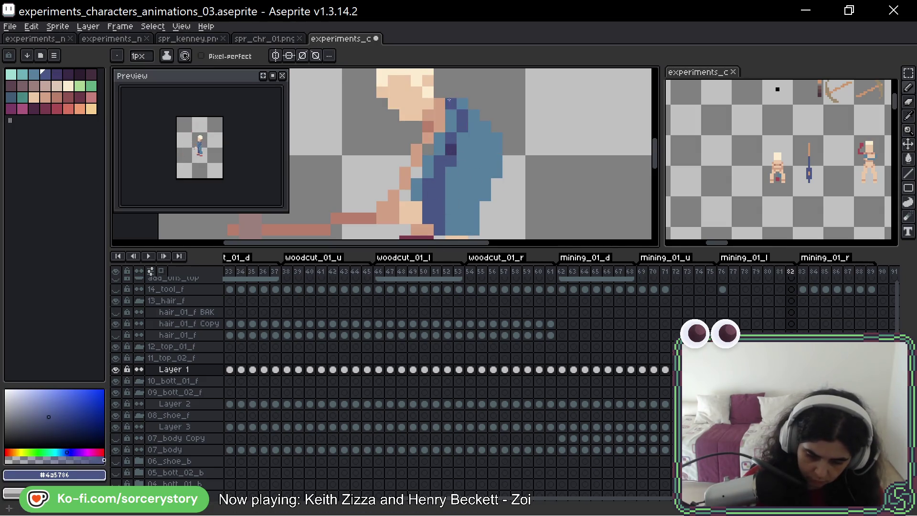
mouse_move(449, 99)
left_mouse_down()
mouse_move(439, 103)
mouse_move(405, 182)
left_mouse_up()
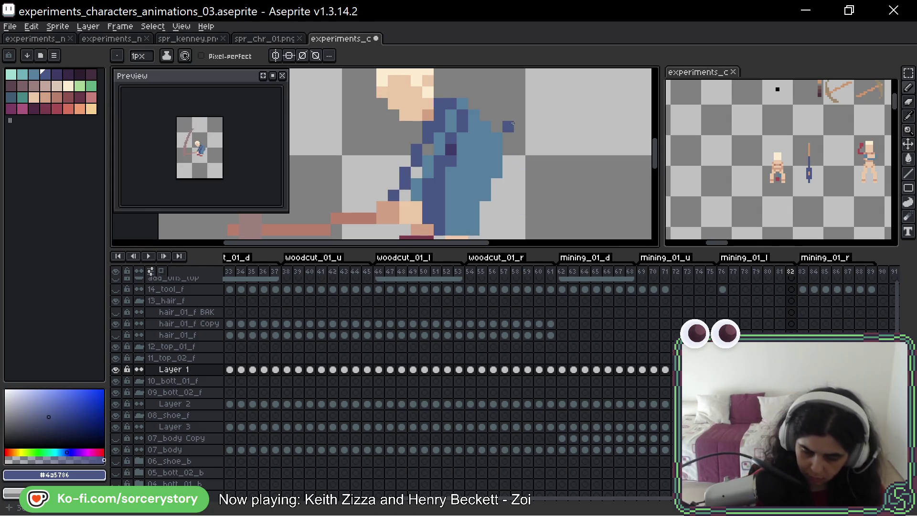
key("Right")
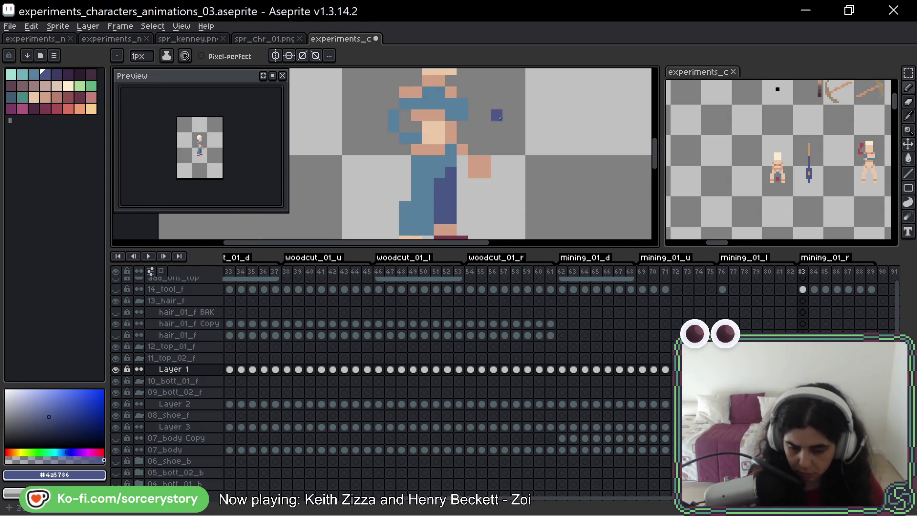
Paint dark-blue overalls pixels over the skin on the first mining_01_r frame
scroll(449, 132, "up", 2)
left_click(406, 131)
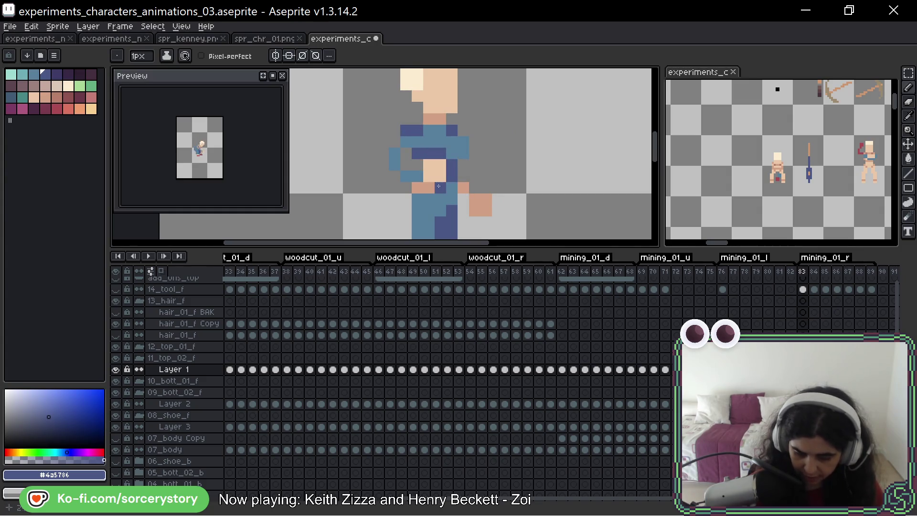
left_click_drag(438, 186, 417, 188)
left_click(463, 188)
left_click(521, 153)
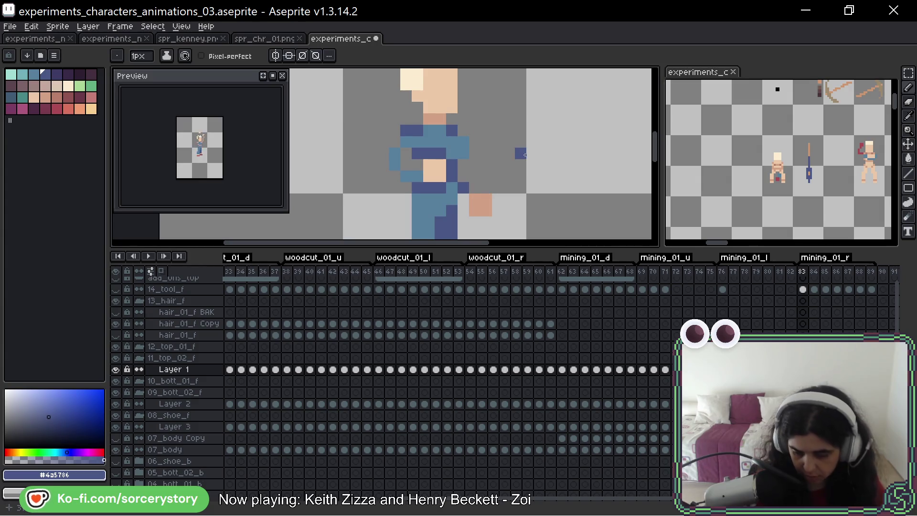
key("period")
Add dark-blue strokes down the torso and runs across the overalls on the next two frames
left_click(463, 130)
left_click_drag(429, 130, 437, 163)
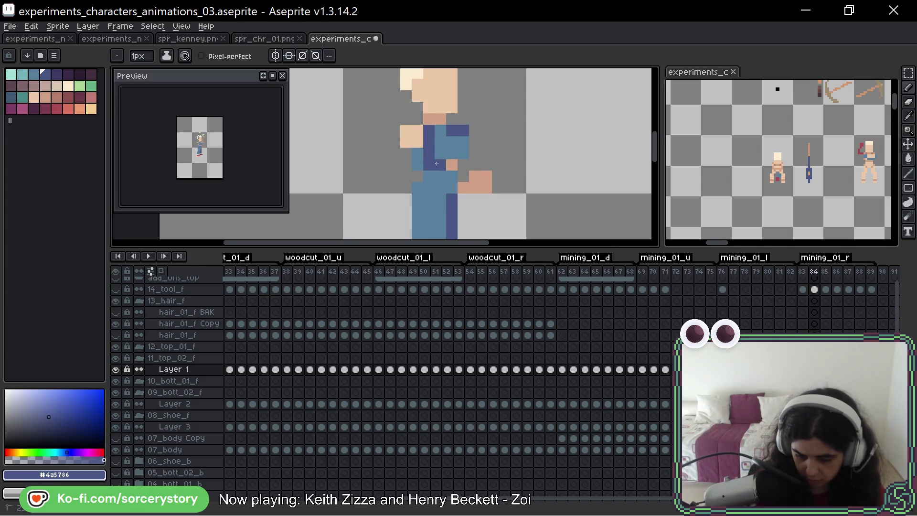
key("period")
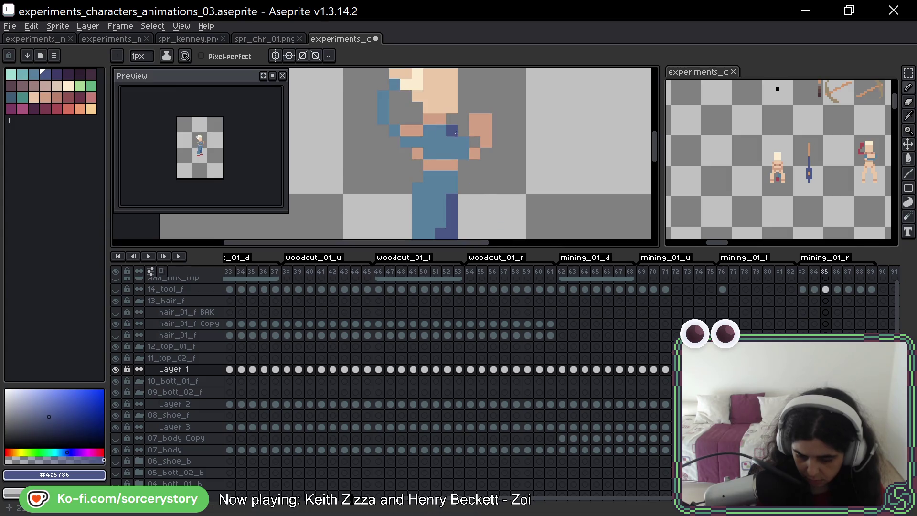
left_click_drag(429, 130, 405, 131)
mouse_move(429, 165)
left_mouse_down()
mouse_move(417, 154)
mouse_move(447, 165)
left_mouse_up()
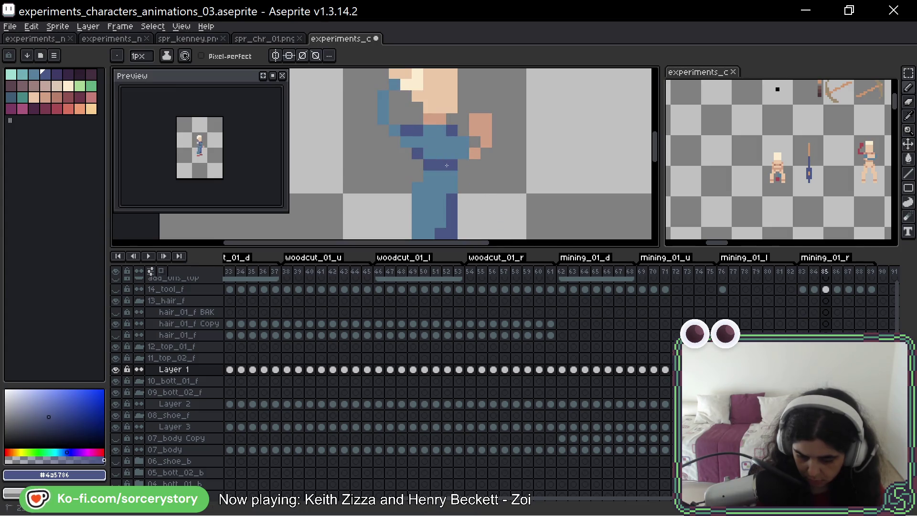
left_click(474, 153)
key("Right")
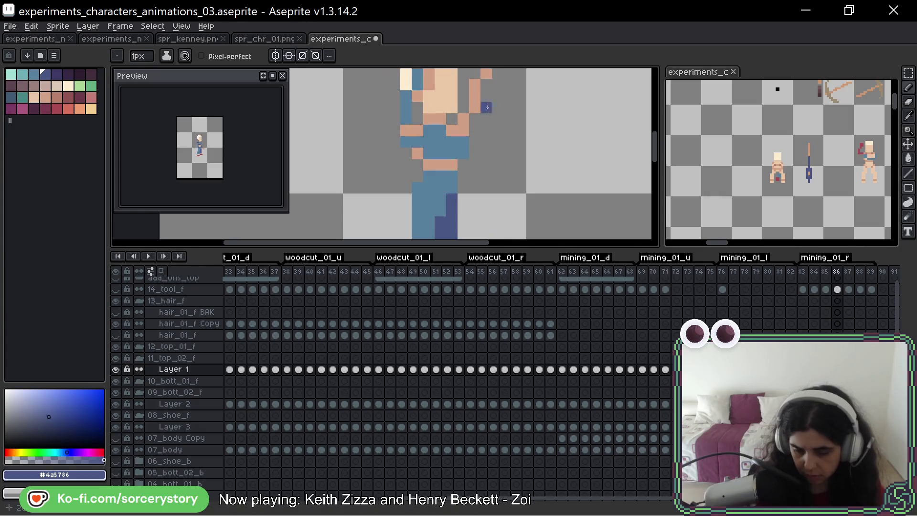
Shade the raised arm dark blue, undoing a stray pixel and repainting the arm
left_click_drag(484, 107, 460, 178)
mouse_move(463, 133)
left_mouse_down()
mouse_move(454, 170)
mouse_move(428, 202)
left_mouse_up()
mouse_move(428, 236)
left_mouse_down()
mouse_move(435, 170)
mouse_move(414, 169)
mouse_move(413, 182)
mouse_move(436, 194)
left_mouse_up()
left_click(434, 171)
key("period")
key("ctrl+z")
mouse_move(401, 159)
left_mouse_down()
mouse_move(390, 171)
mouse_move(401, 193)
left_mouse_up()
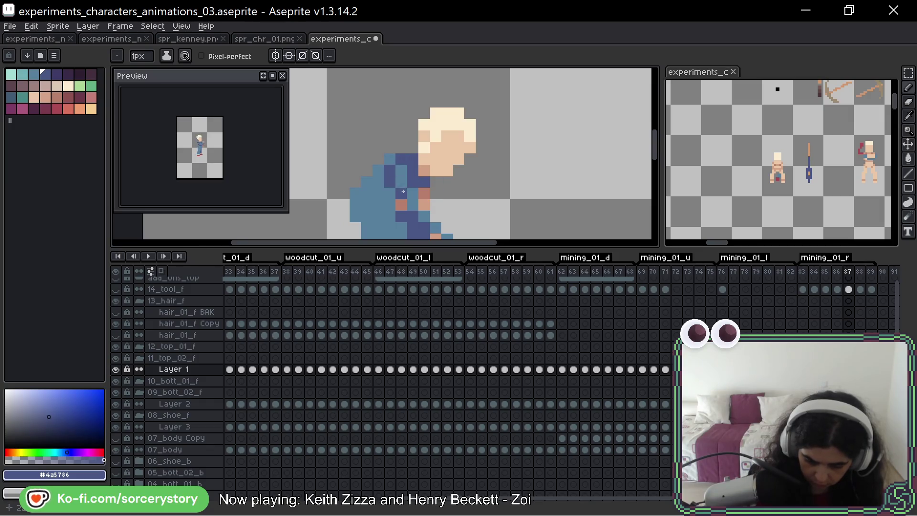
left_click(436, 217)
left_click(425, 190)
left_click_drag(466, 190, 461, 134)
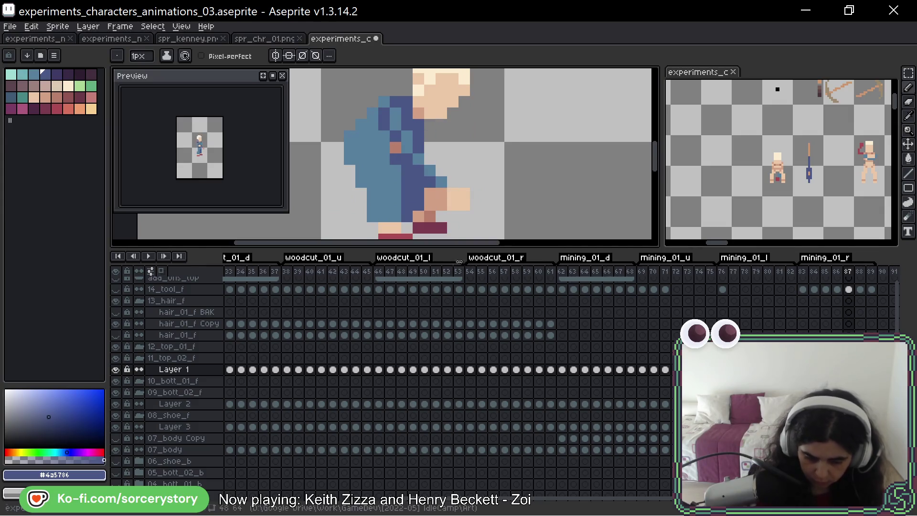
Re-pick the dark-blue #4a5786 overall colour and return to frame 88
key("0")
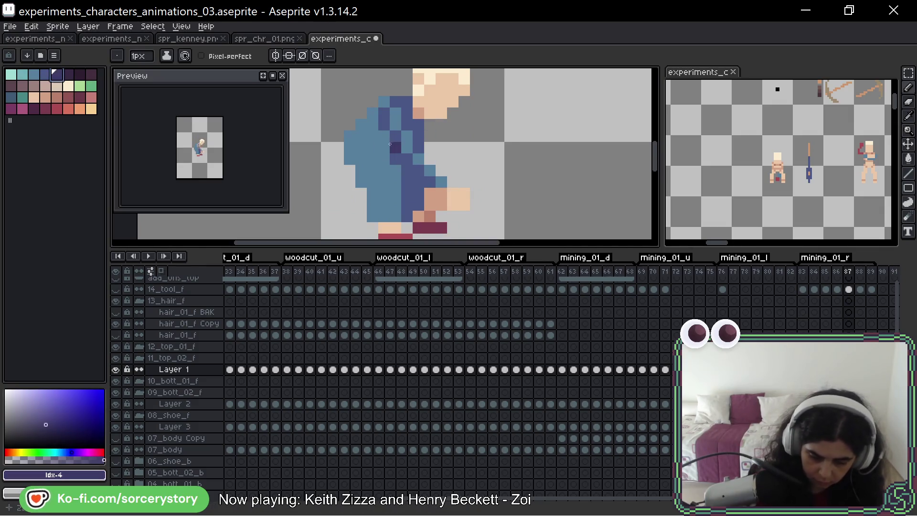
key("period")
key("period")
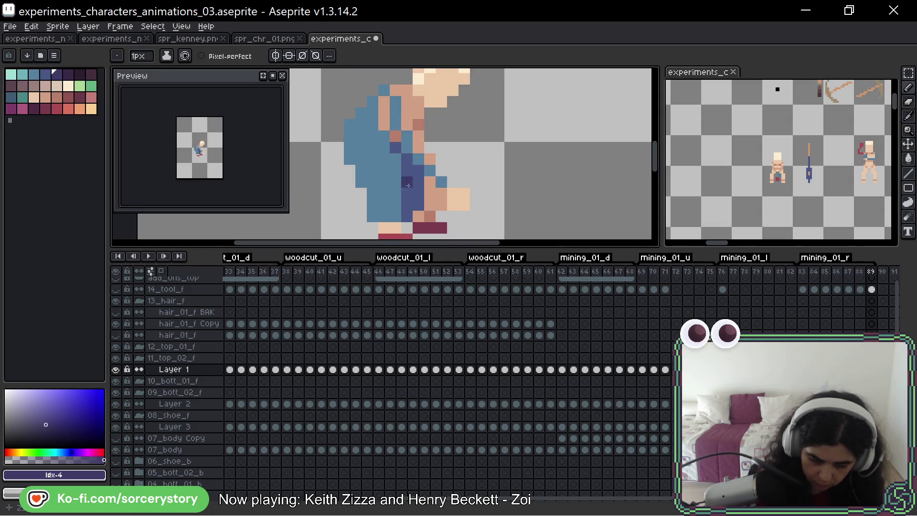
left_click(395, 149, "alt")
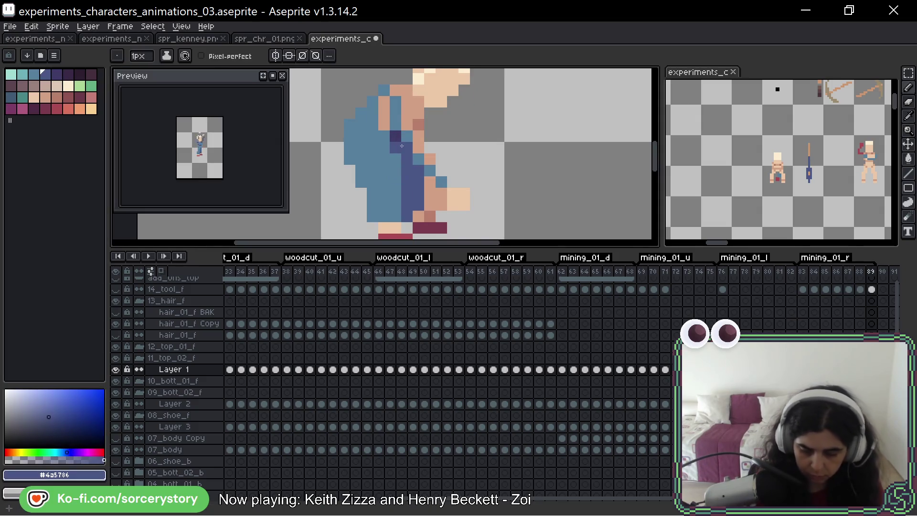
key("comma")
key("period")
key("comma")
Shade the shoulder and upper arm dark blue on frame 88, redoing misplaced strokes
left_click(407, 124)
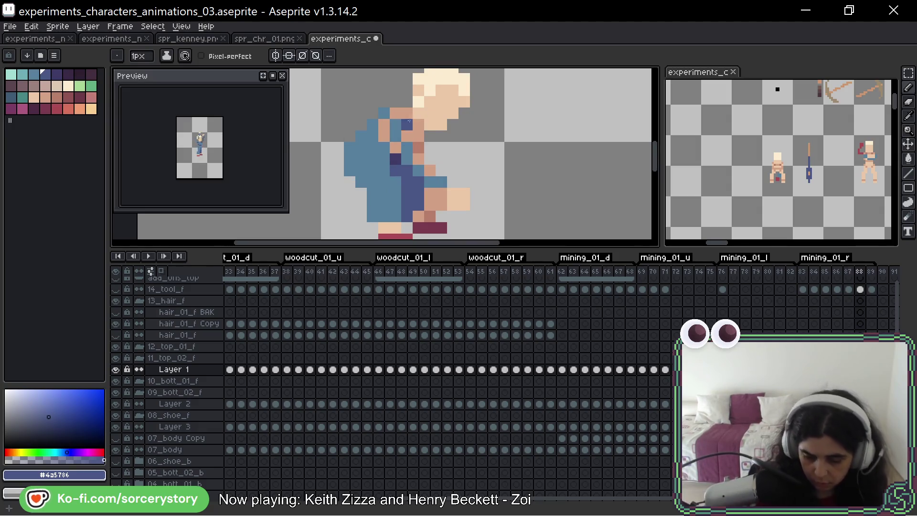
left_click(407, 113)
left_click_drag(418, 125, 419, 137)
key("ctrl+z")
key("ctrl+z")
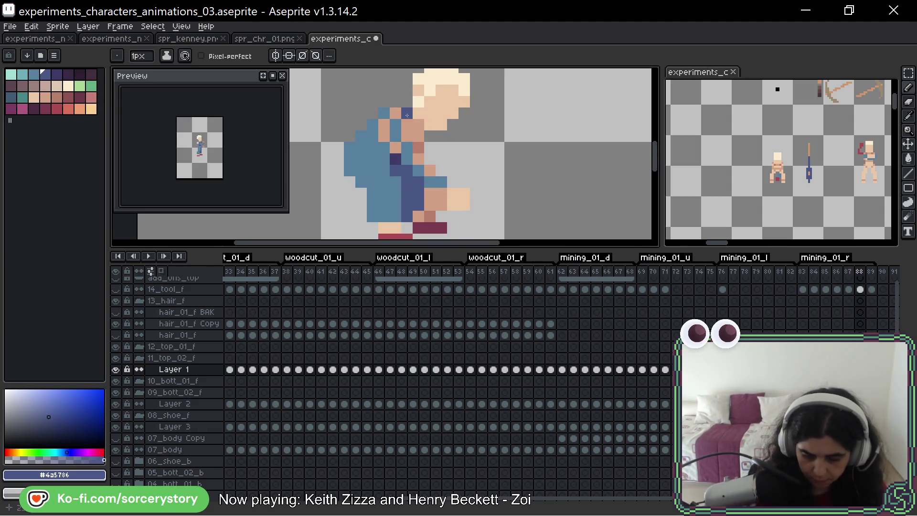
left_click(430, 171)
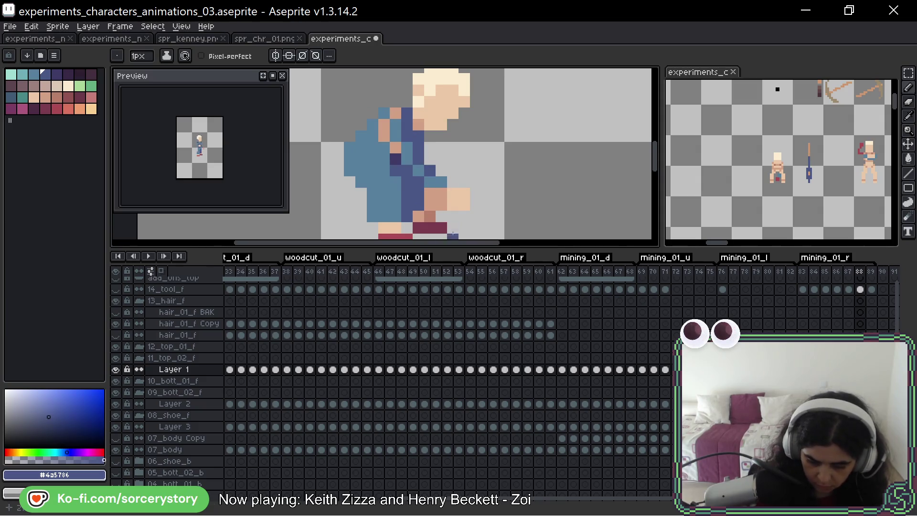
left_click(396, 114)
left_click(384, 125)
left_click_drag(384, 136, 395, 148)
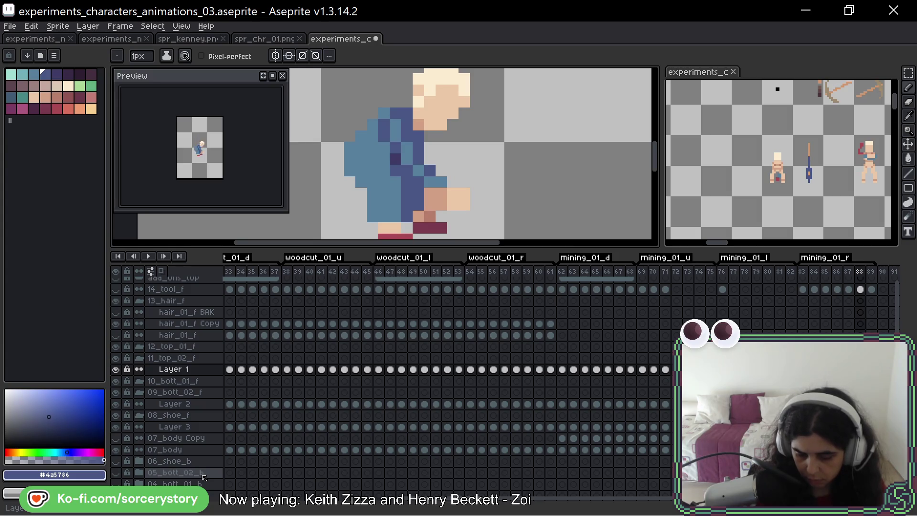
Shade the shoulder and upper-arm pixels dark blue on frame 89
key("Right")
left_click(407, 90)
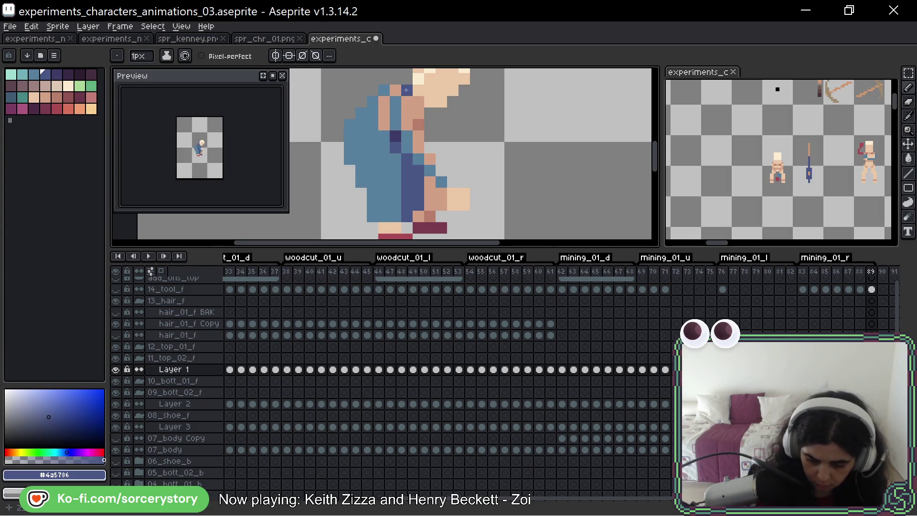
left_click(419, 113)
mouse_move(407, 101)
left_mouse_down()
mouse_move(407, 124)
mouse_move(384, 125)
left_mouse_up()
left_click(395, 91)
left_click(396, 102)
left_click(384, 102)
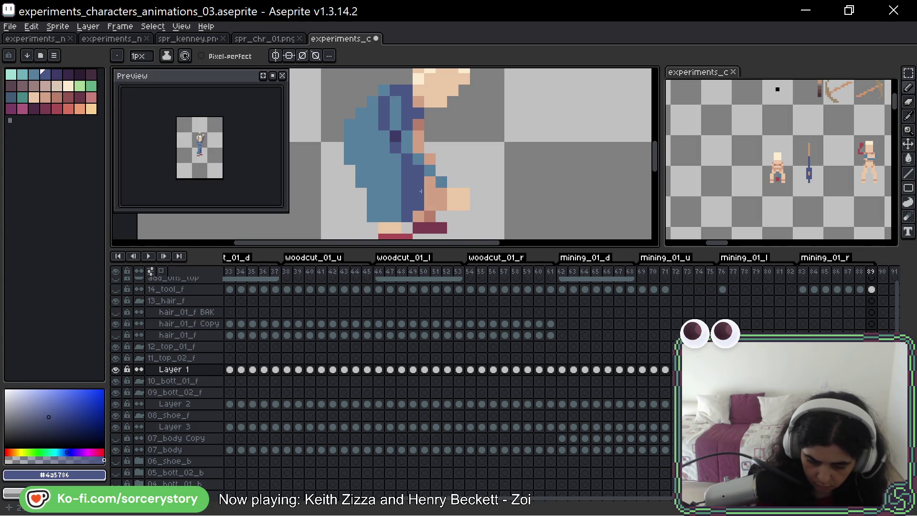
left_click(417, 123)
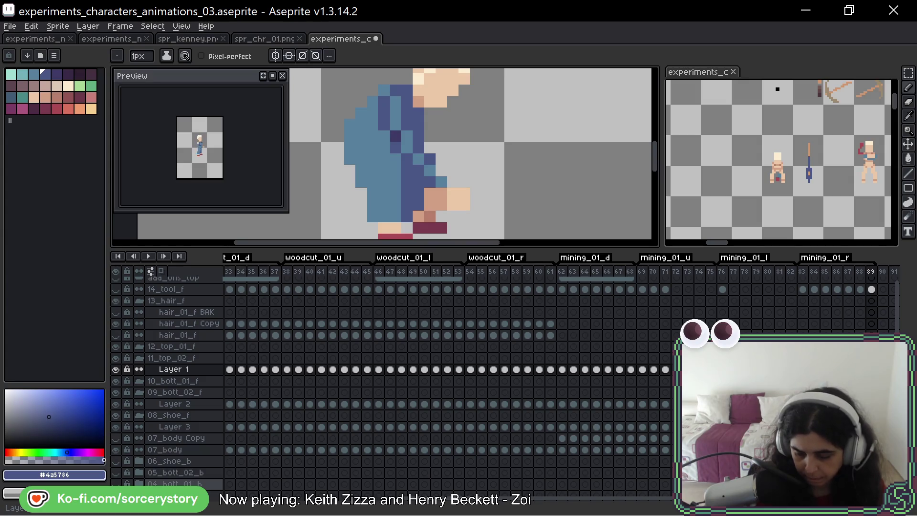
key("Right")
key("Left")
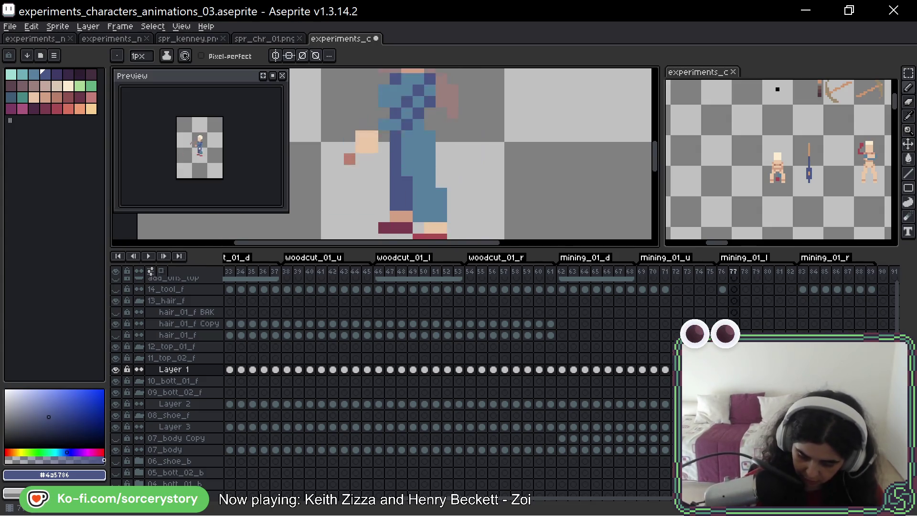
Browse the hair_01_f Copy cels on frames 64, 62, 61, 38 and 30
left_click(585, 289)
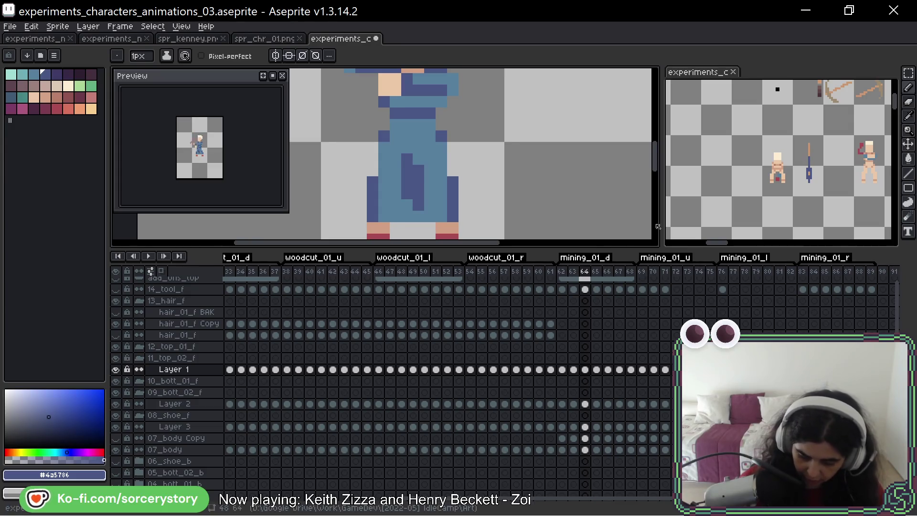
left_click(562, 324)
key("space")
mouse_move(524, 102)
left_mouse_down()
mouse_move(538, 162)
mouse_move(552, 150)
left_mouse_up()
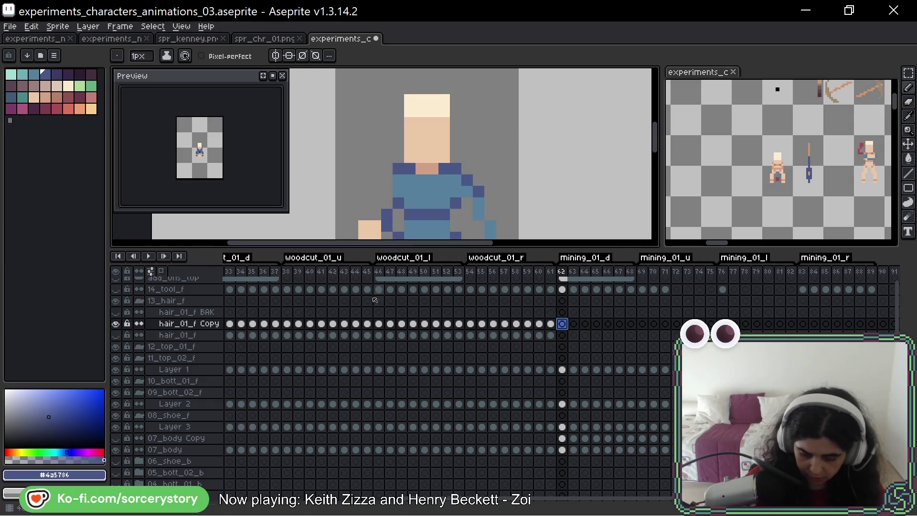
left_click(551, 324)
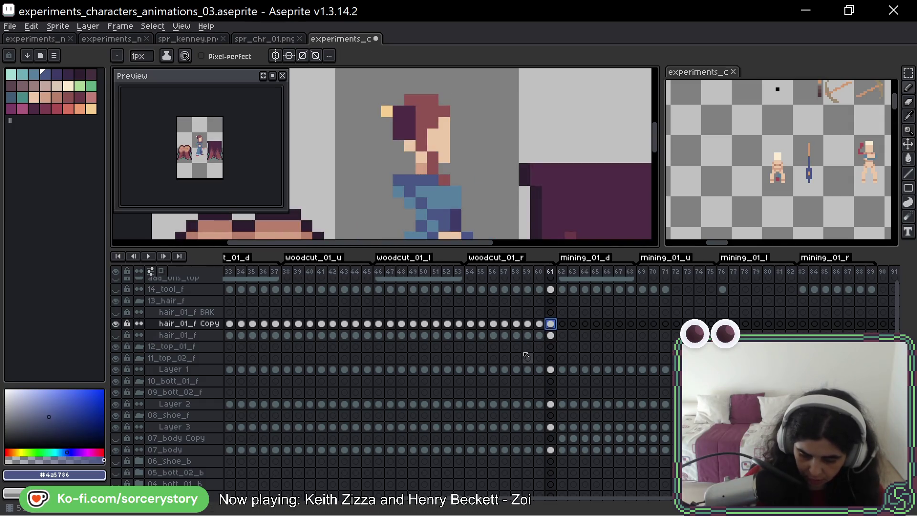
left_click(286, 324)
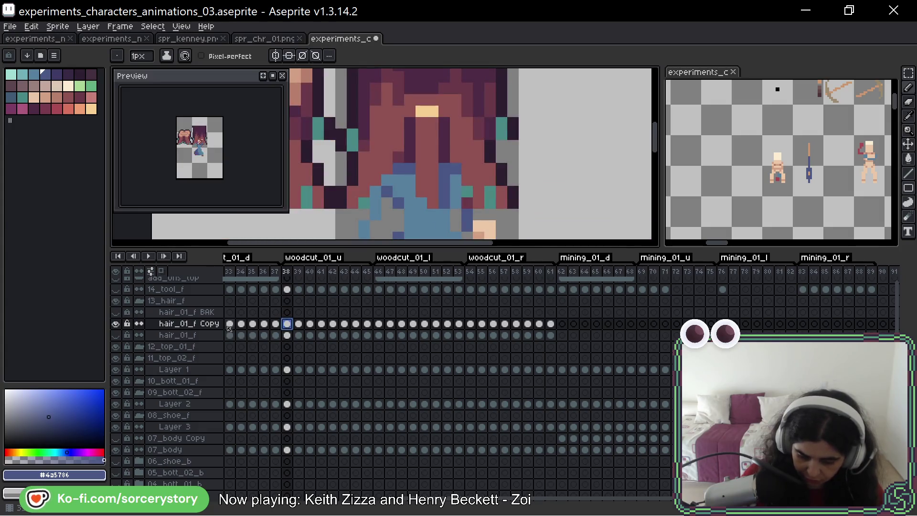
left_click_drag(382, 347, 465, 347)
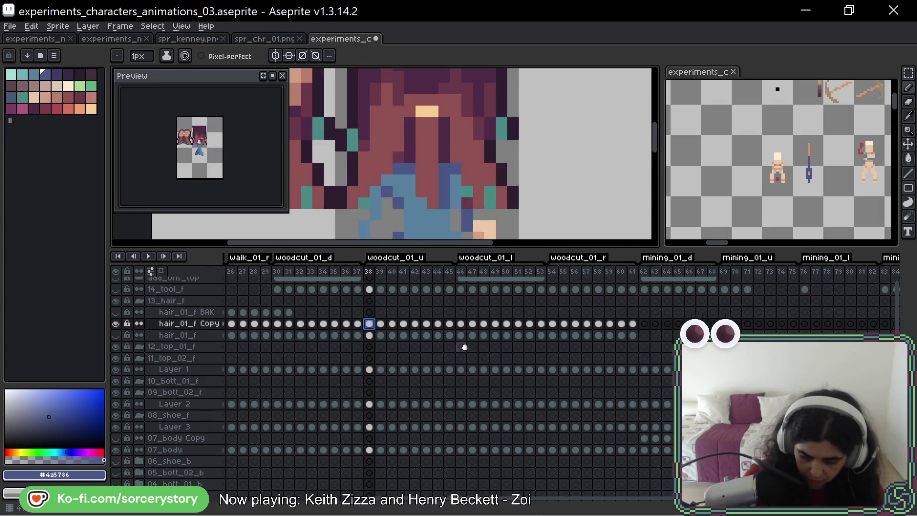
left_click(279, 325)
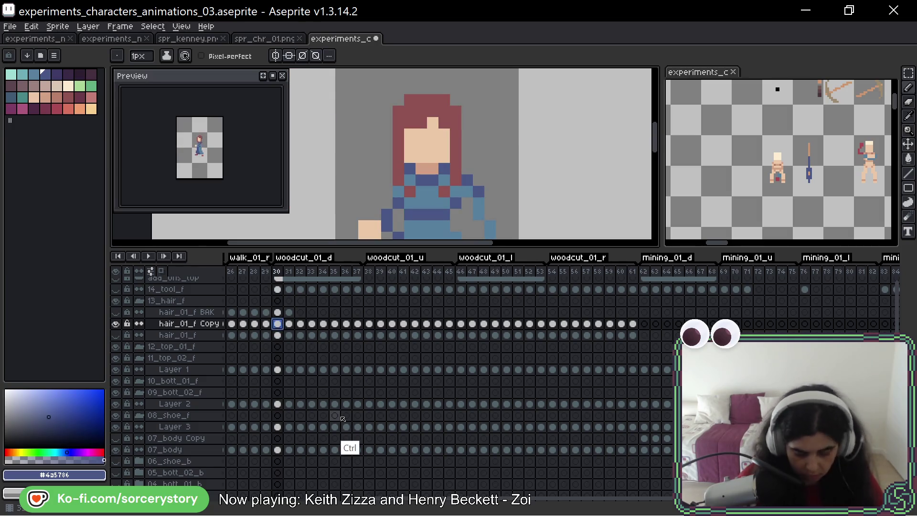
Copy the hair cel onto frame 62 and eyedrop the red hair colour #8f5252
left_click(645, 324)
key("ctrl+v")
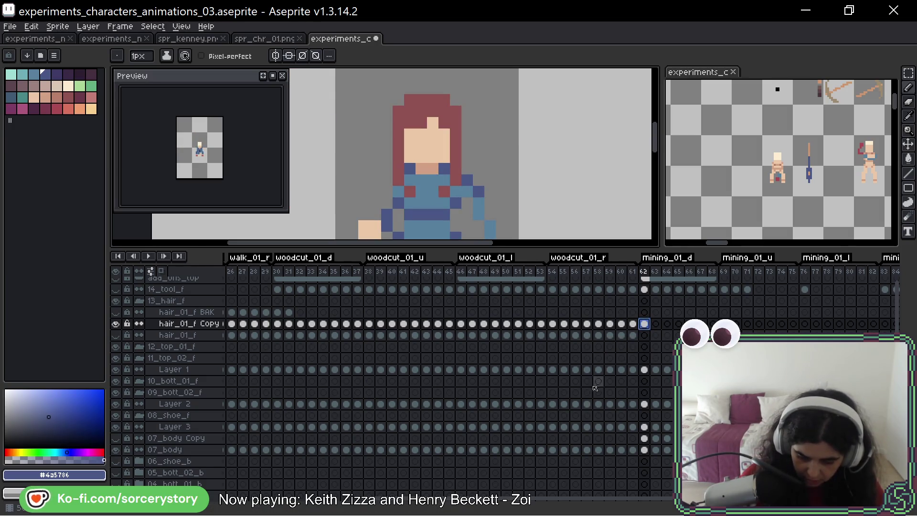
left_click(456, 158, "alt")
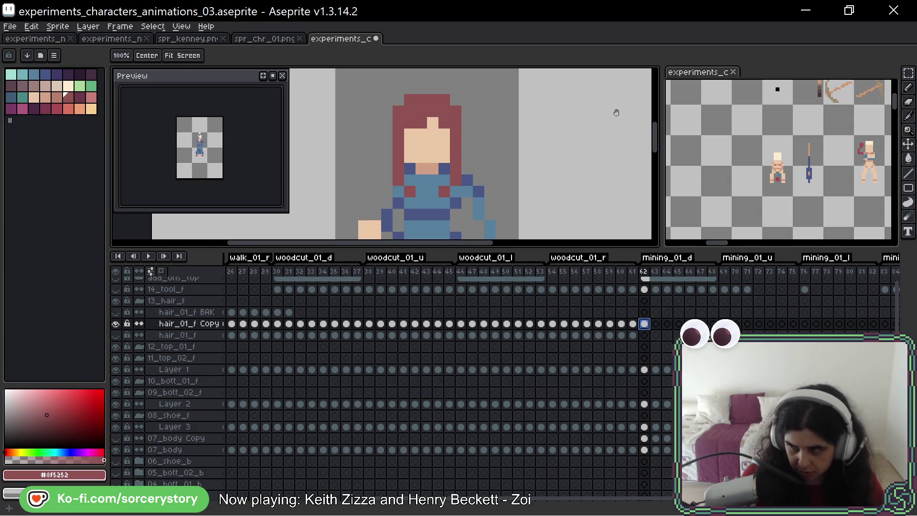
Compare the red-haired frame 62 with the poses on frames 63 and 64
scroll(614, 113, "right", 3)
key("Right")
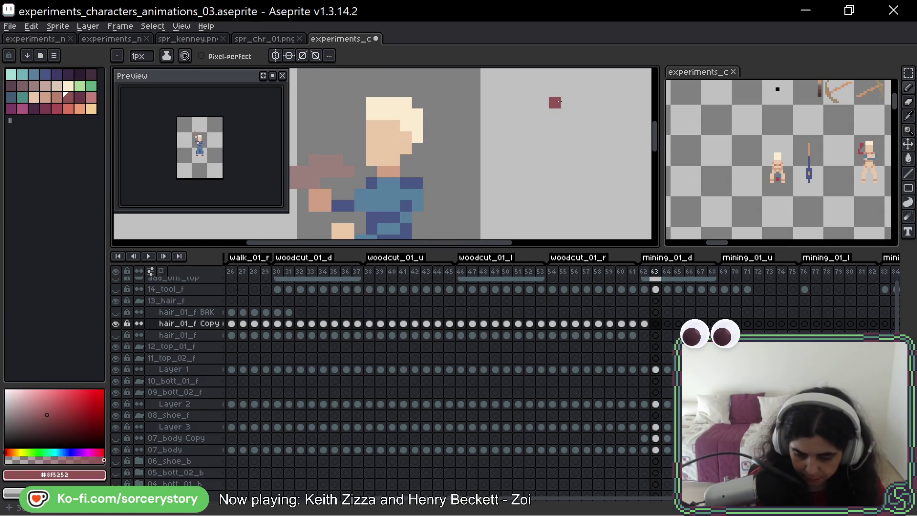
key("Left")
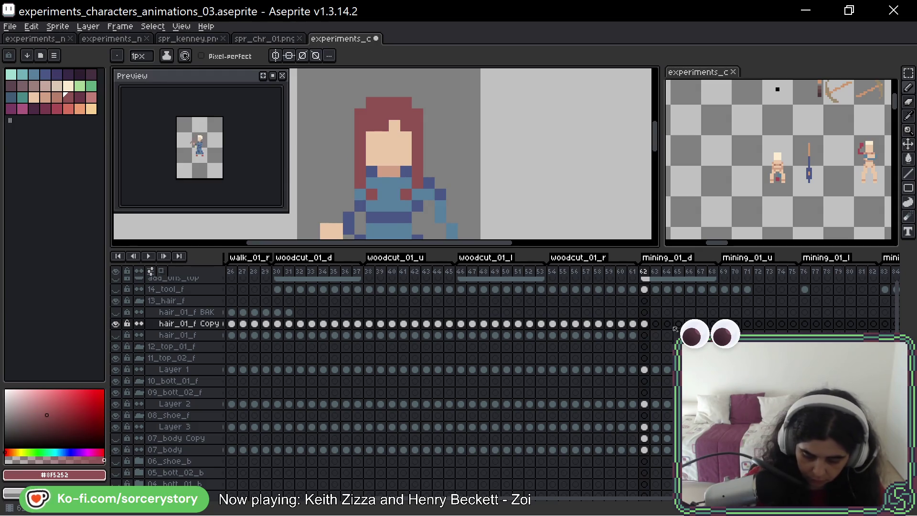
scroll(451, 500, "left", 3)
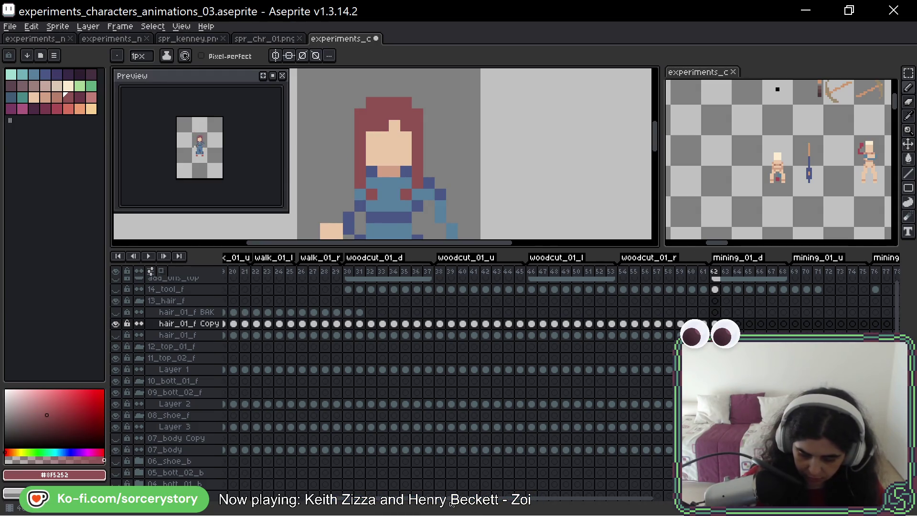
left_click(359, 327)
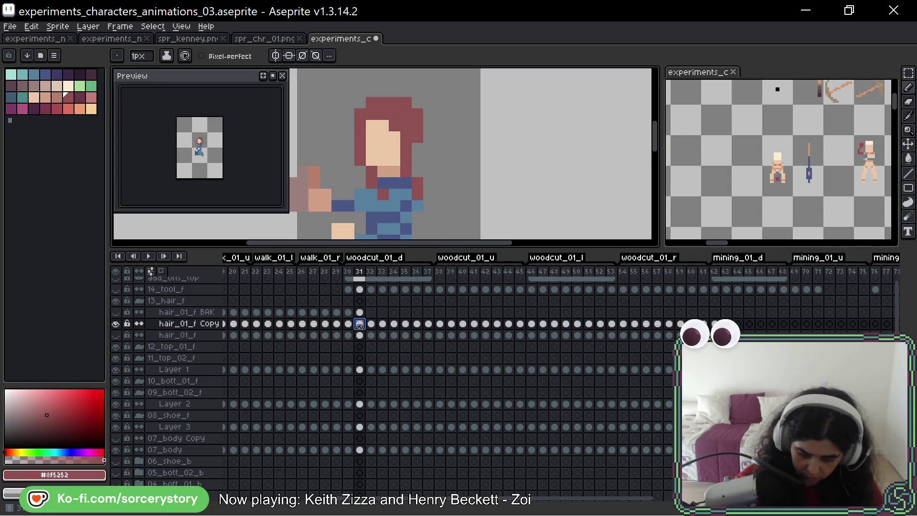
left_click(726, 324)
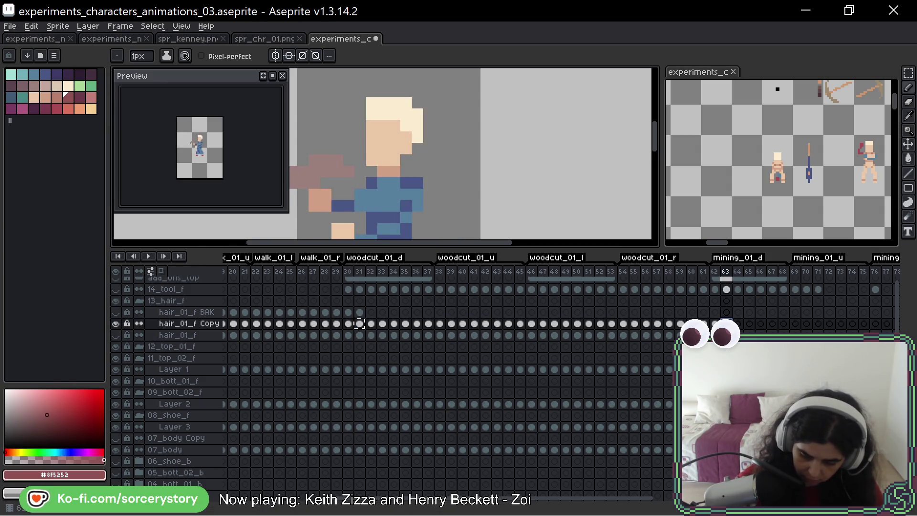
left_click(738, 324)
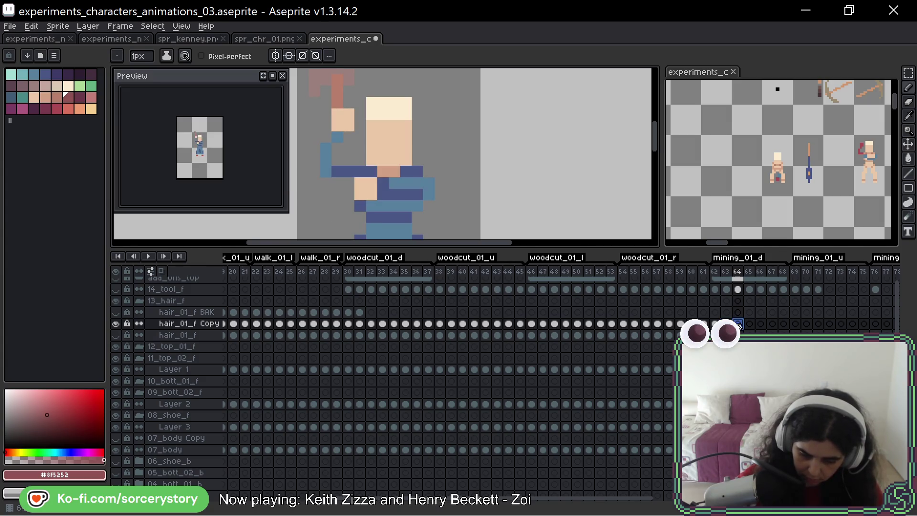
left_click(716, 324)
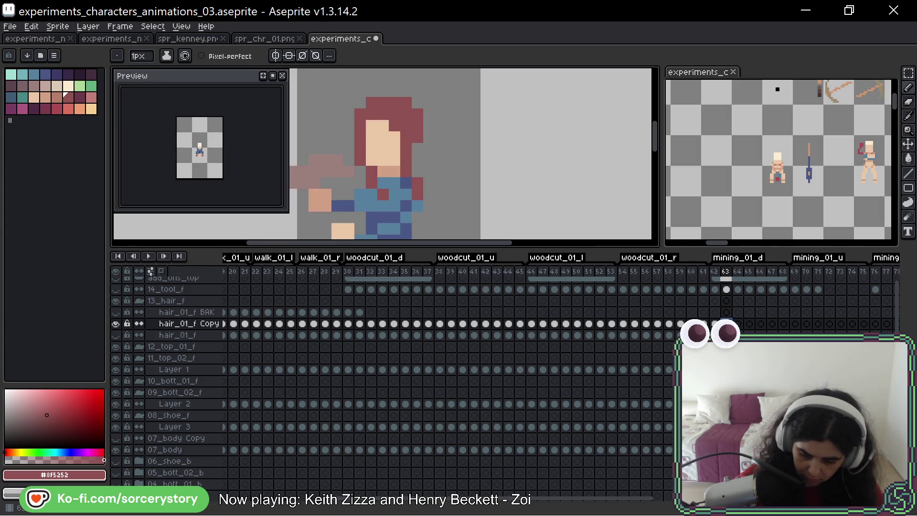
left_click(738, 323)
Redraw the hair beside the face on frame 64 with red pixels
left_click_drag(517, 159, 534, 170)
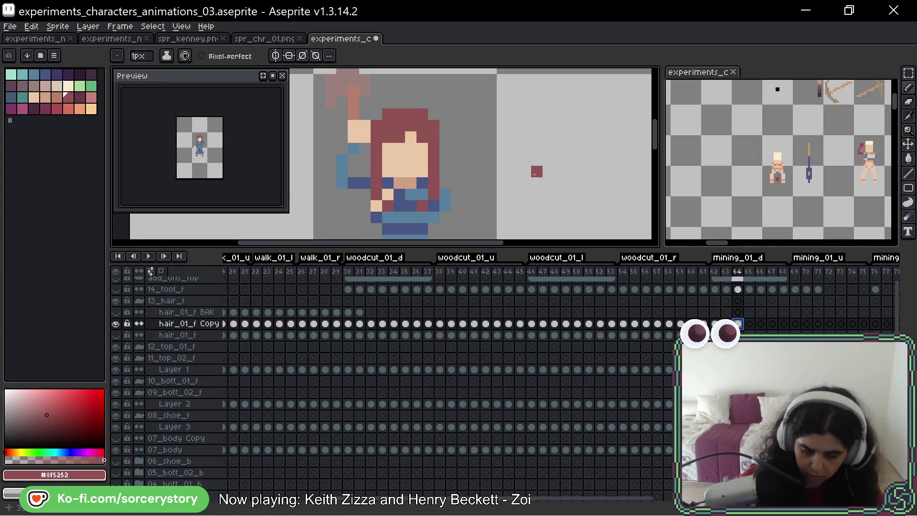
mouse_move(380, 168)
left_mouse_down()
mouse_move(381, 196)
mouse_move(430, 199)
mouse_move(431, 182)
left_mouse_up()
key("Left")
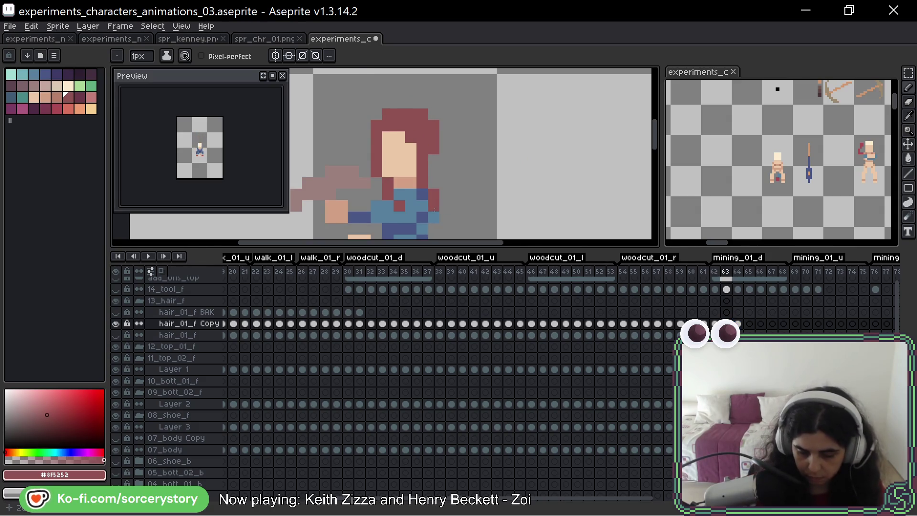
key("Right")
left_click(374, 168)
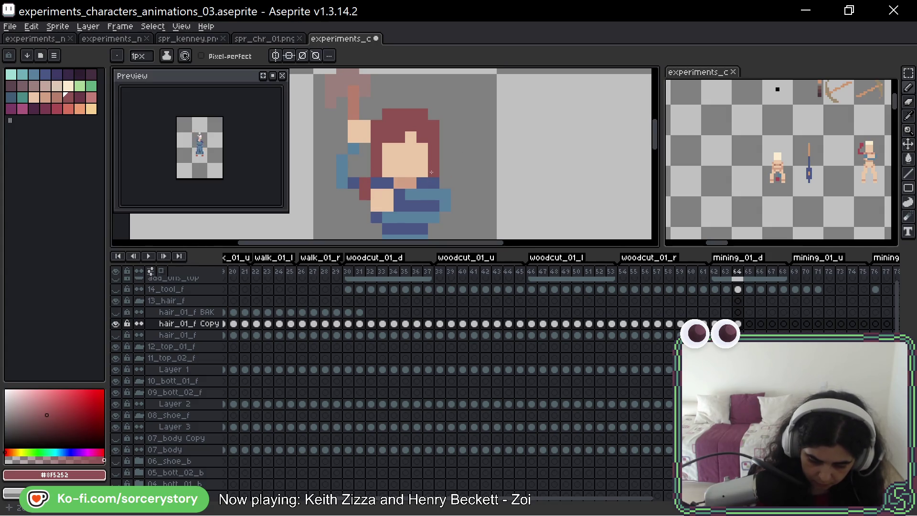
key("Left")
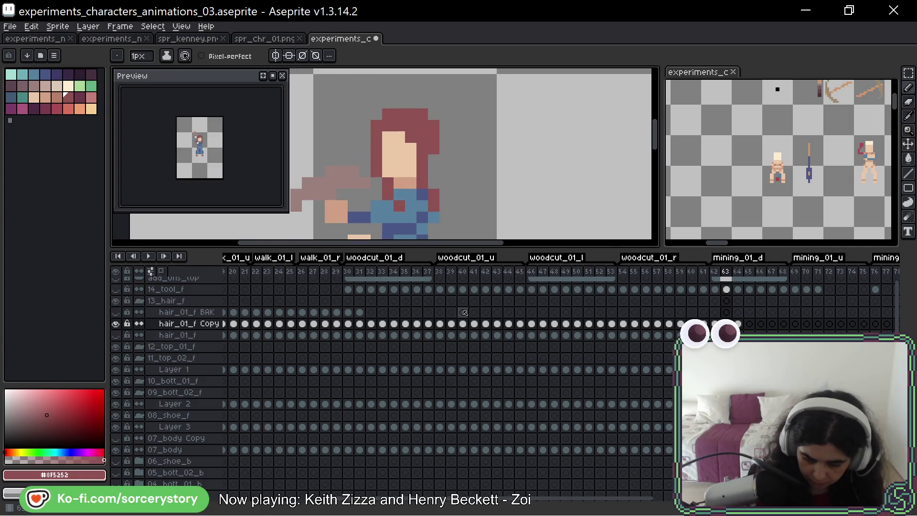
key("Right")
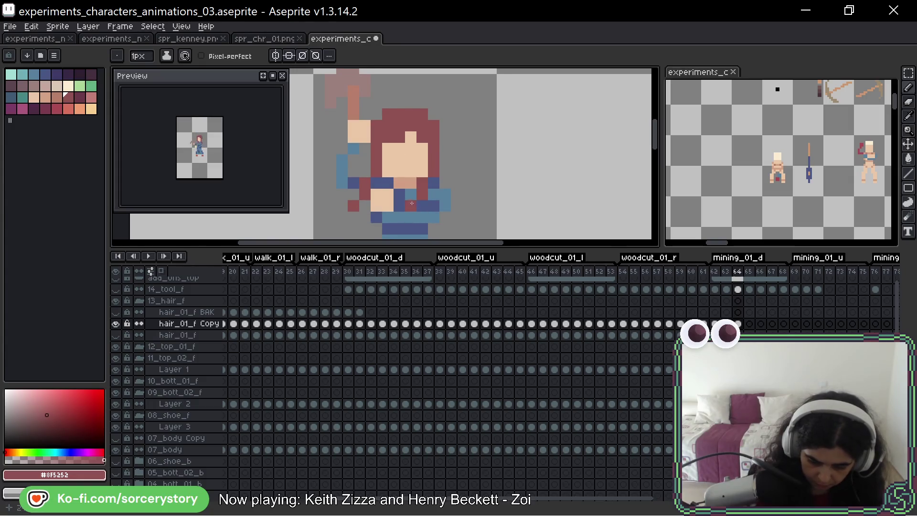
On frame 65, paint a dark red hair block on top of the head and down its right side
left_click_drag(548, 185, 522, 175)
key("Right")
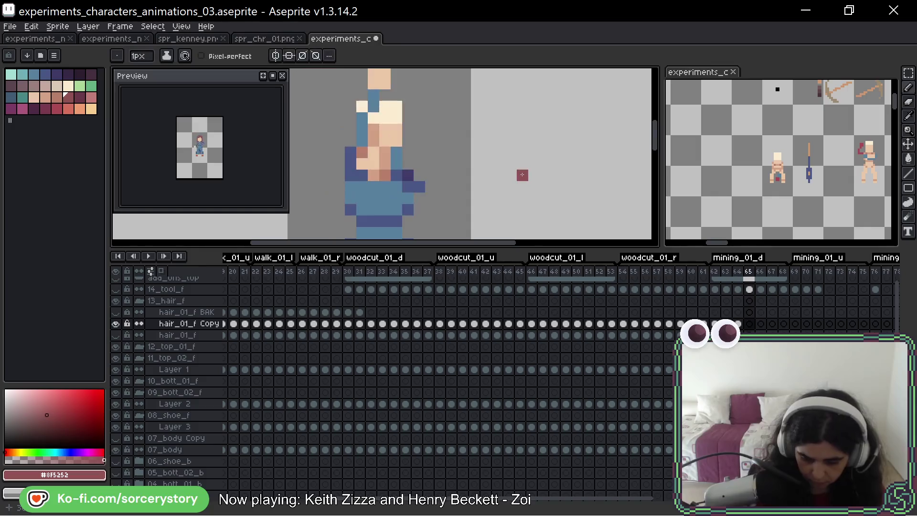
key("Left")
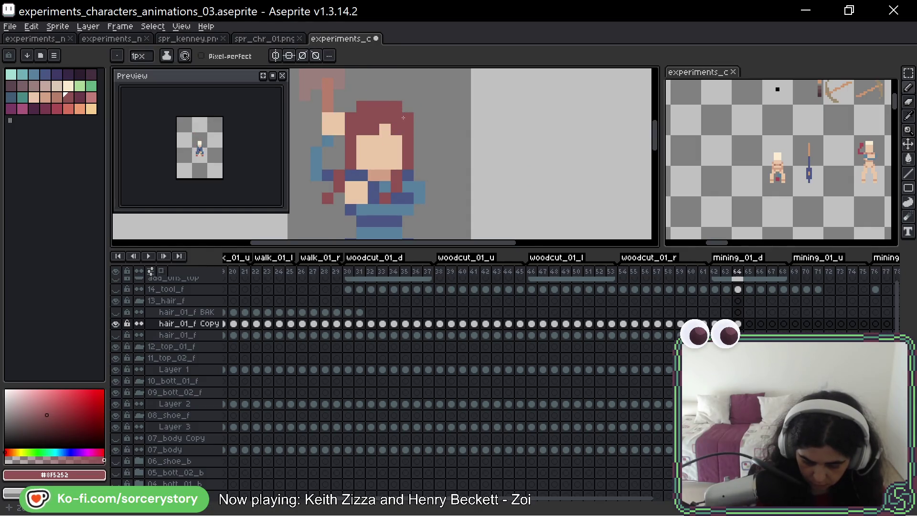
key("Right")
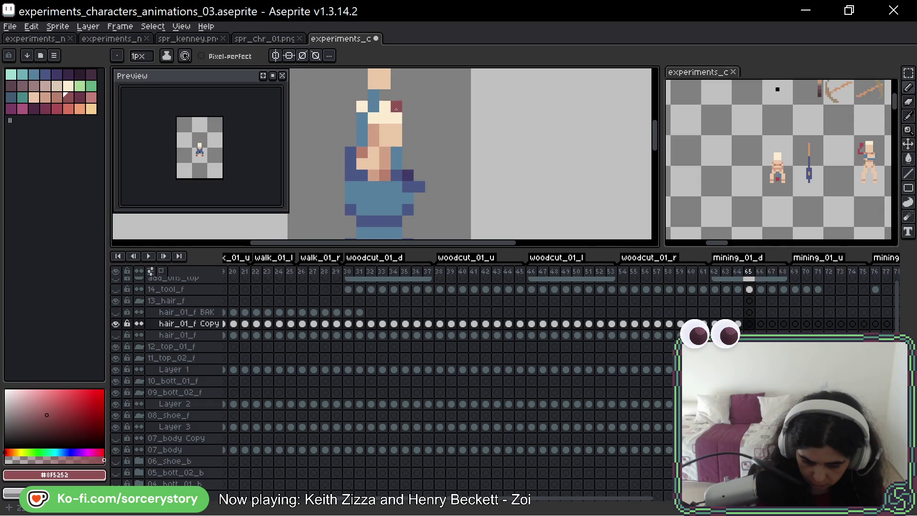
left_click_drag(392, 109, 385, 118)
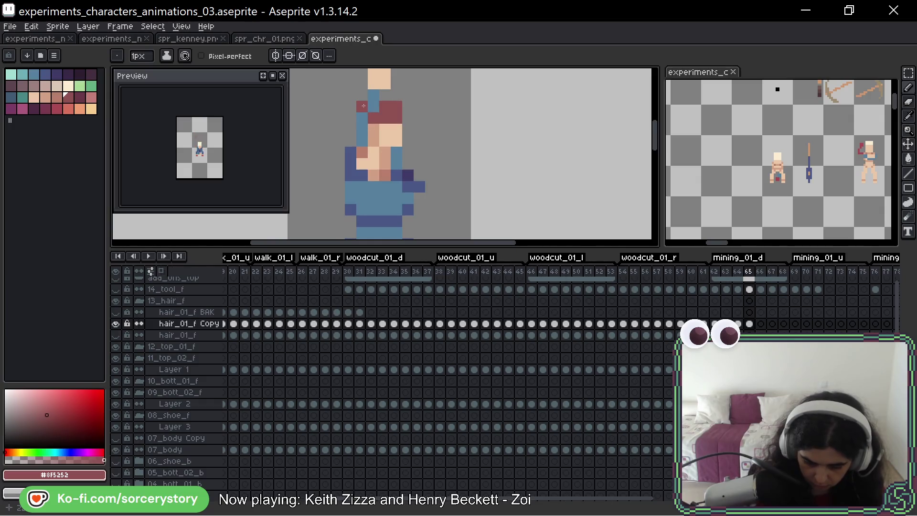
left_click(374, 129)
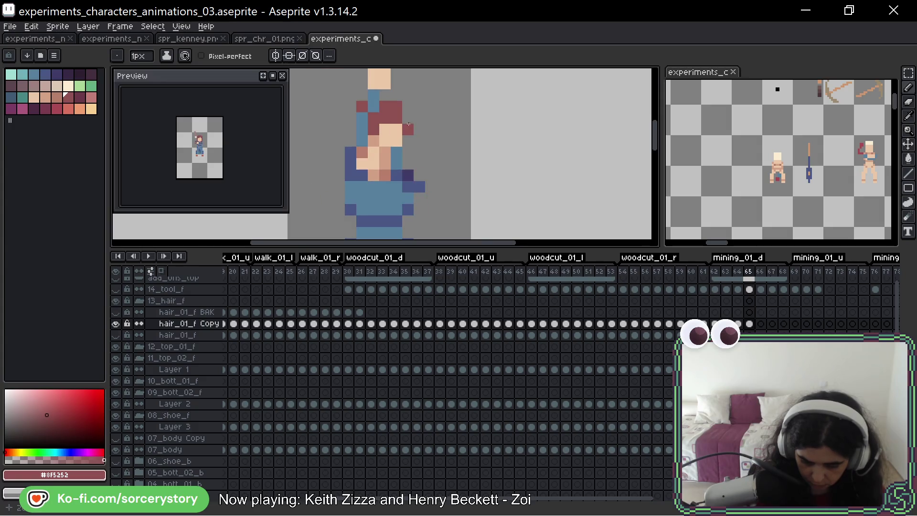
left_click_drag(409, 118, 408, 162)
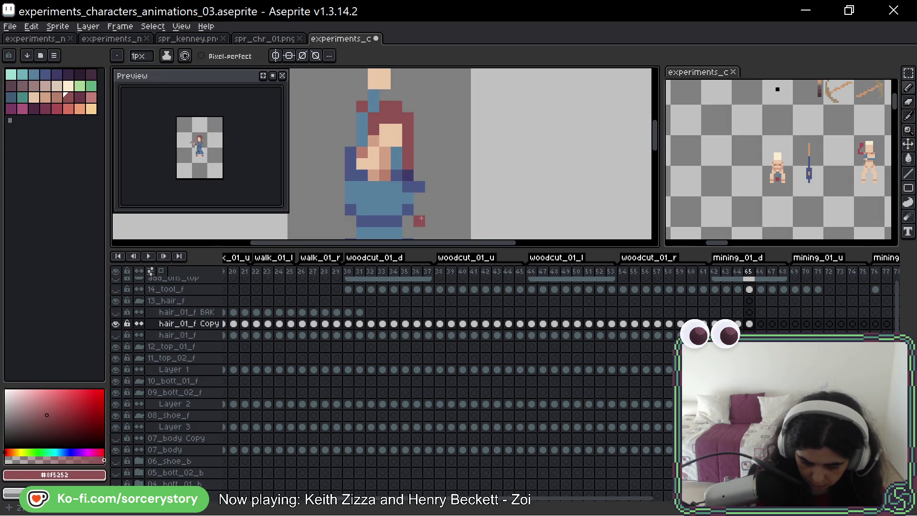
Compare against frame 64, then add dark red hair pixels lower down and along the left edge
key("comma")
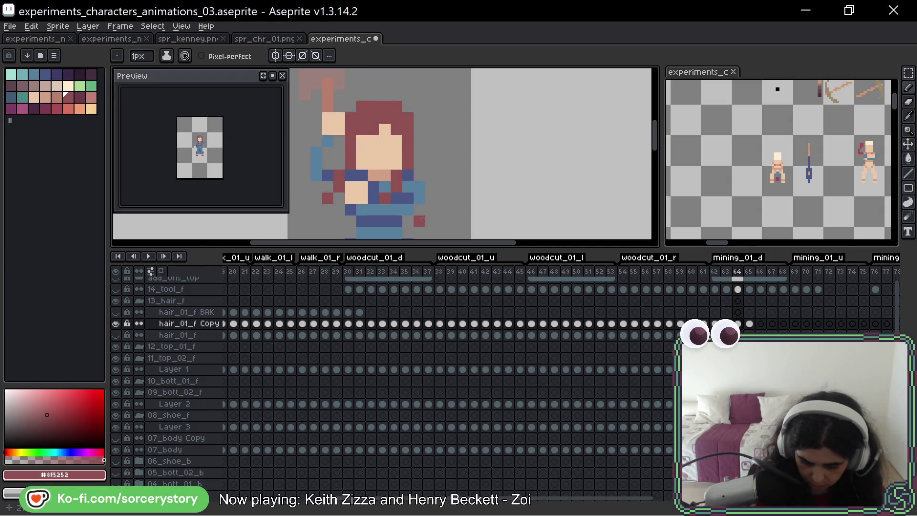
key("period")
left_click(397, 197)
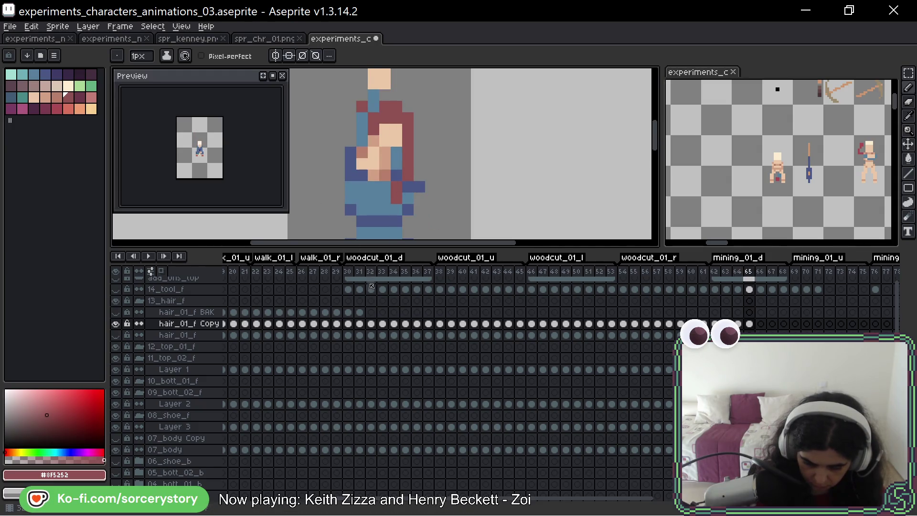
key("comma")
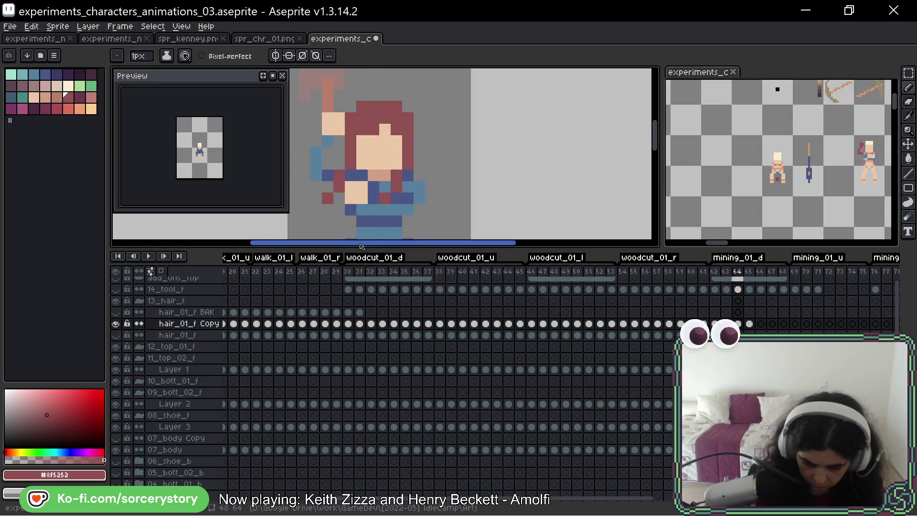
key("period")
left_click_drag(351, 118, 350, 135)
left_click(351, 141)
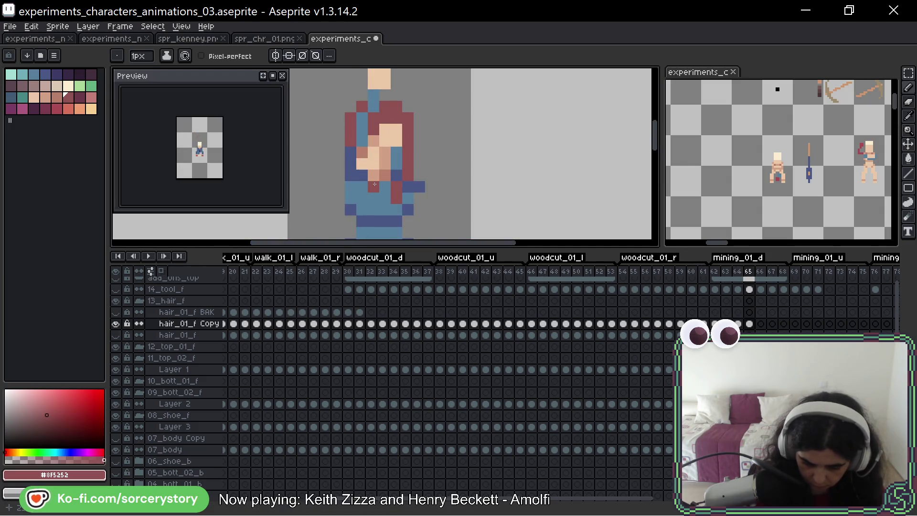
Check the motion between frames and fill in the lower-left dark red hair pixels on frame 65
key("period")
key("comma")
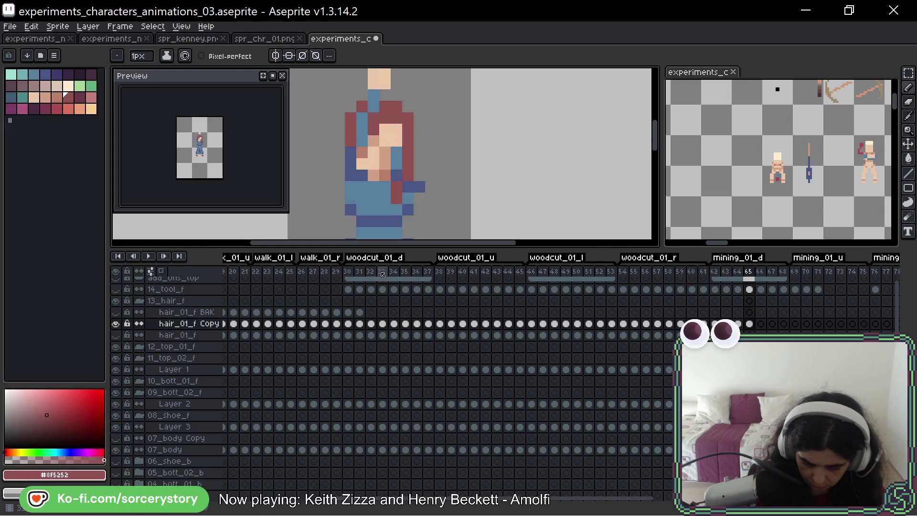
key("comma")
key("period")
left_click(361, 230)
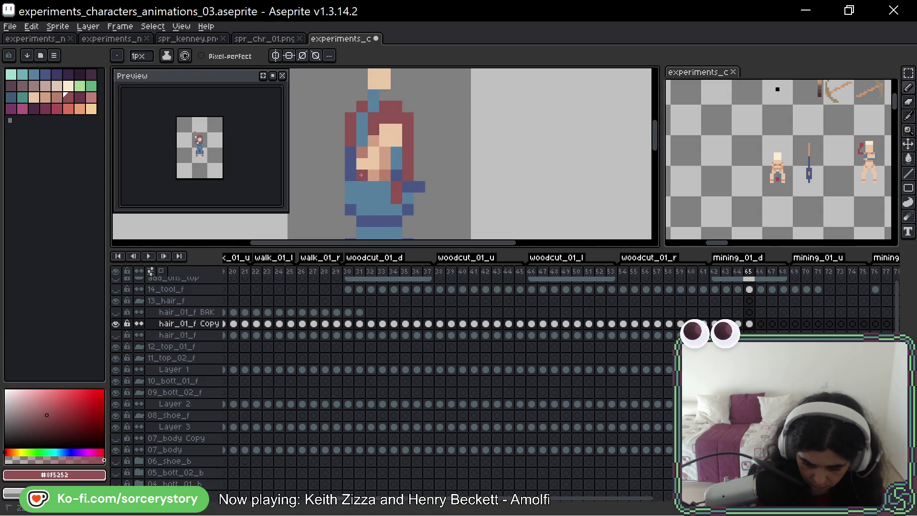
left_click(361, 187)
left_click(351, 198)
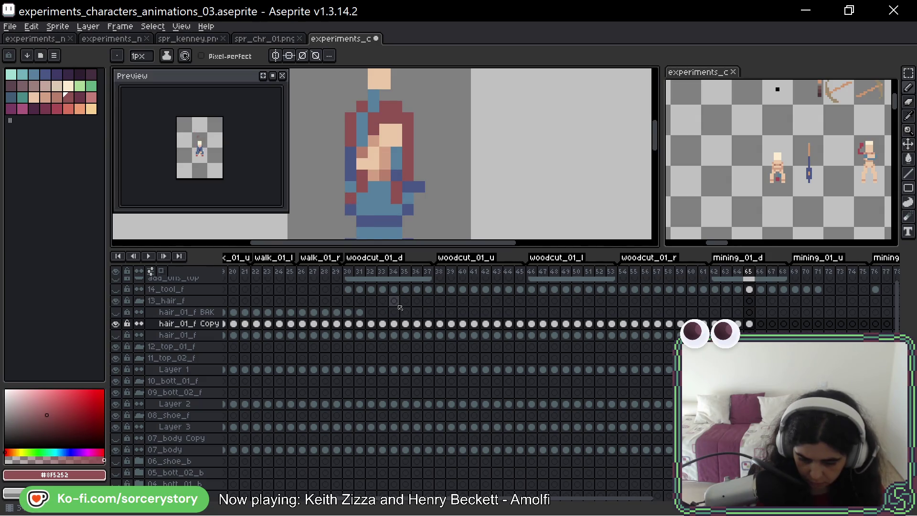
On frame 66, begin painting red hair over the top of the miner's head
key("period")
left_click_drag(406, 184, 438, 89)
key("b")
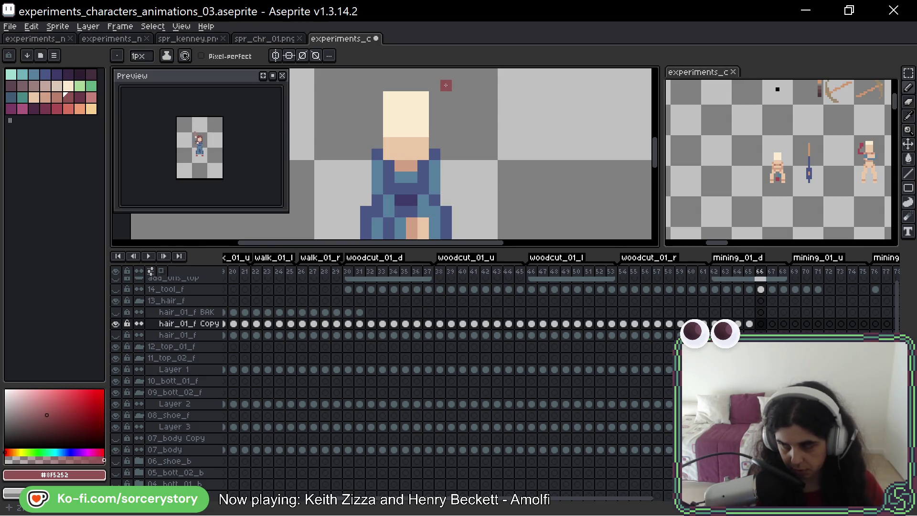
mouse_move(412, 108)
left_mouse_down()
mouse_move(389, 98)
mouse_move(401, 125)
mouse_move(418, 96)
mouse_move(423, 131)
mouse_move(402, 142)
mouse_move(422, 165)
mouse_move(392, 165)
mouse_move(391, 146)
left_mouse_up()
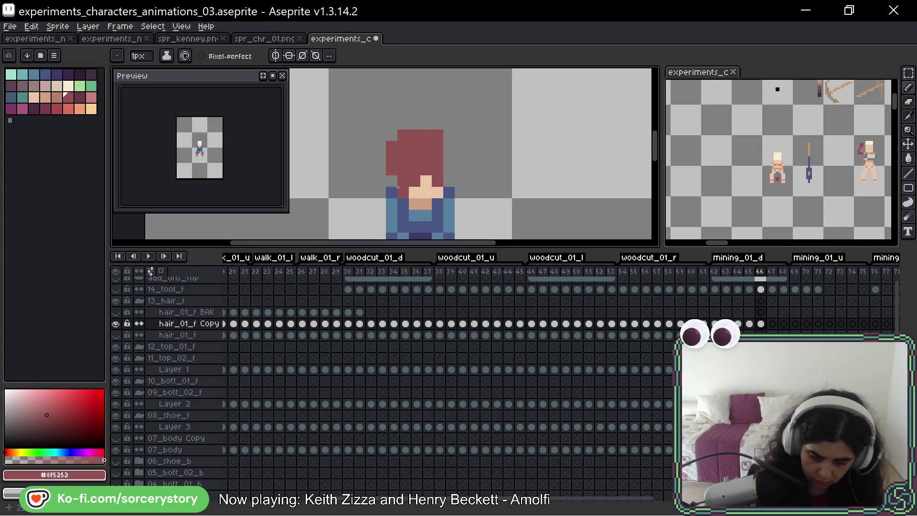
Paint hair down both sides of the head in frame 66 with strands flying left and right, undoing the overlong right strand
left_click(449, 161)
left_click_drag(450, 160, 445, 180)
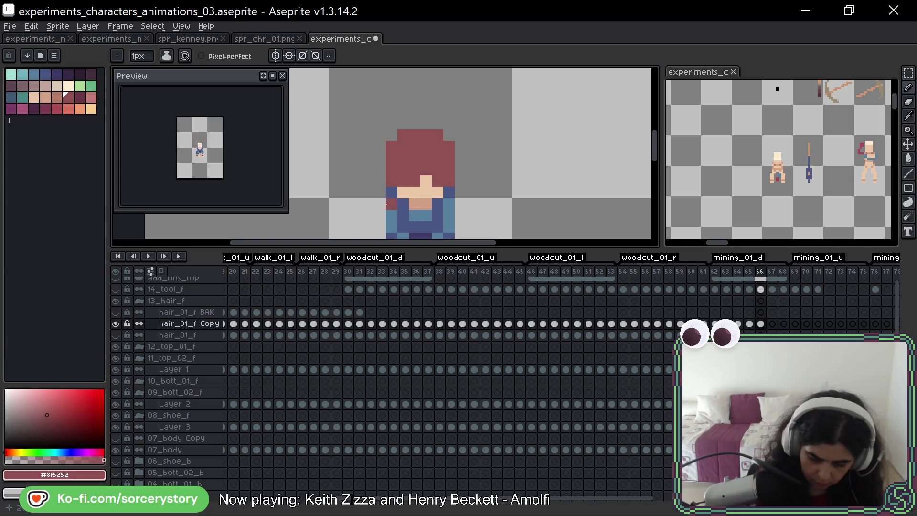
mouse_move(380, 181)
left_mouse_down()
mouse_move(380, 191)
mouse_move(346, 180)
left_mouse_up()
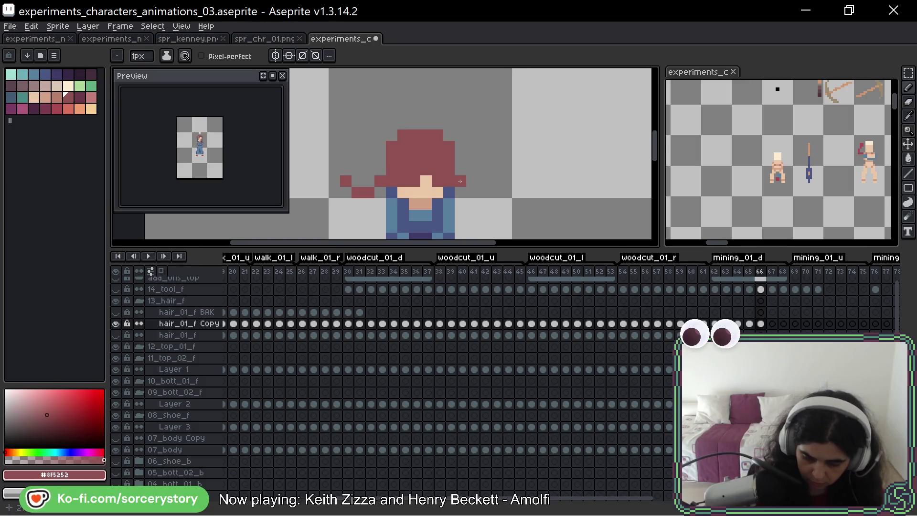
left_click_drag(460, 181, 507, 180)
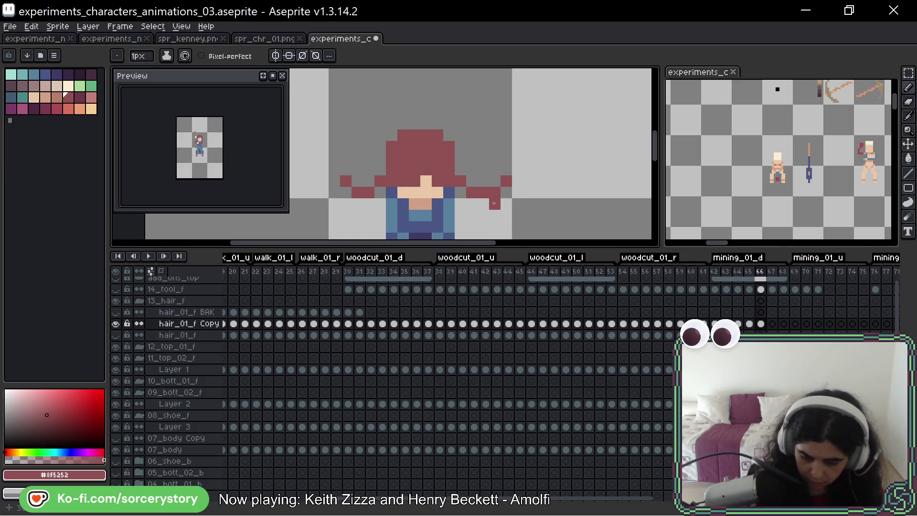
key("ctrl+z")
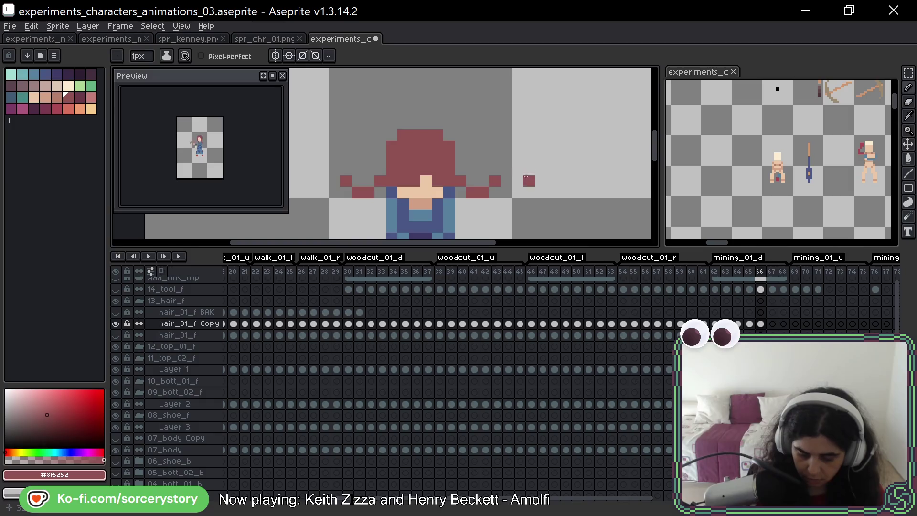
Start a red hair block over the miner's head in frame 67
left_click_drag(529, 165, 528, 117)
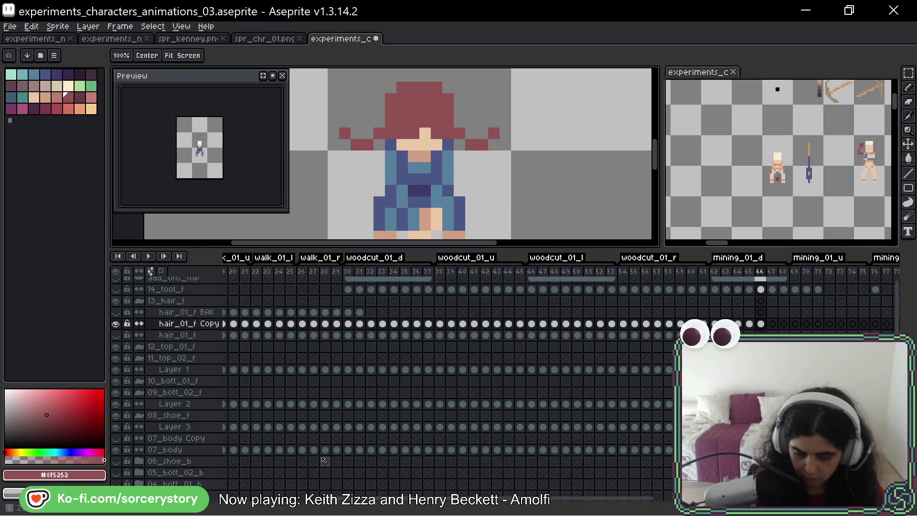
key("Right")
mouse_move(430, 126)
left_mouse_down()
mouse_move(401, 120)
mouse_move(421, 98)
mouse_move(436, 130)
left_mouse_up()
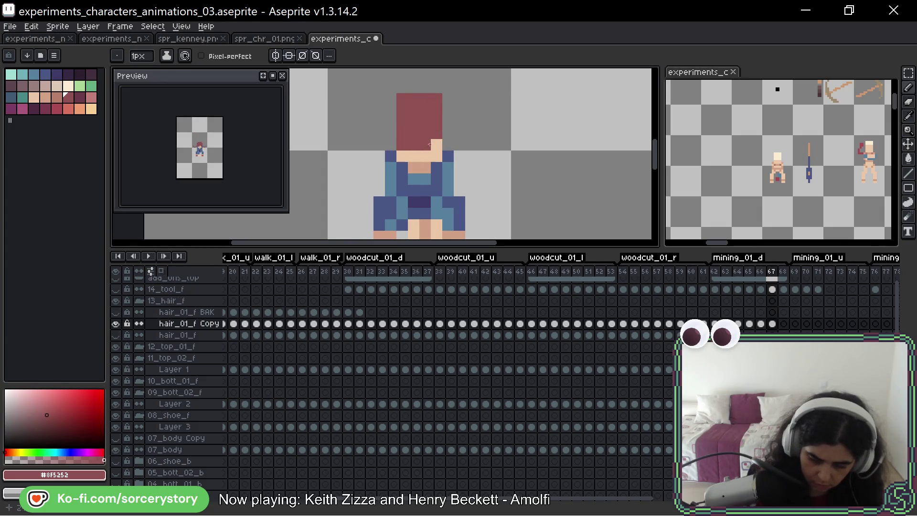
Extend frame 67's hair down both sides of the head, with strands flying out lower left and lower right
left_click(401, 145)
left_click(390, 133)
left_click_drag(392, 137, 391, 109)
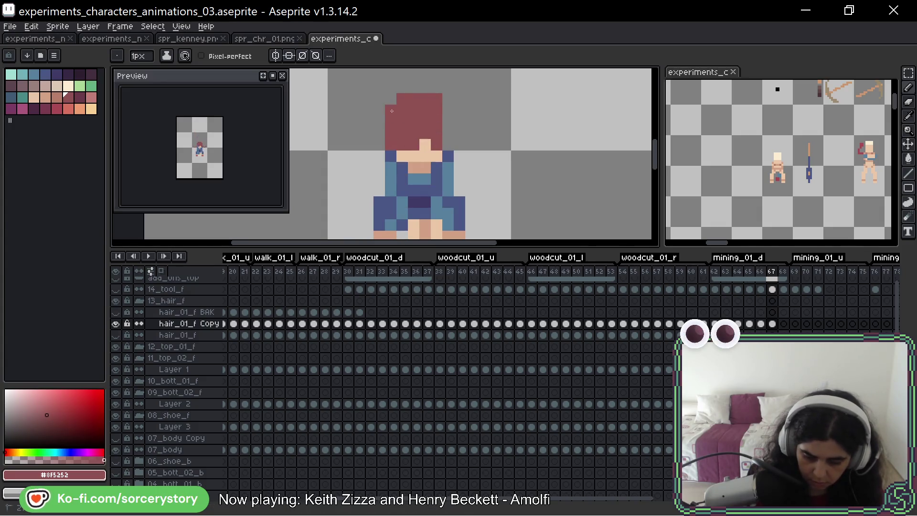
mouse_move(448, 122)
left_mouse_down()
mouse_move(448, 109)
mouse_move(449, 150)
left_mouse_up()
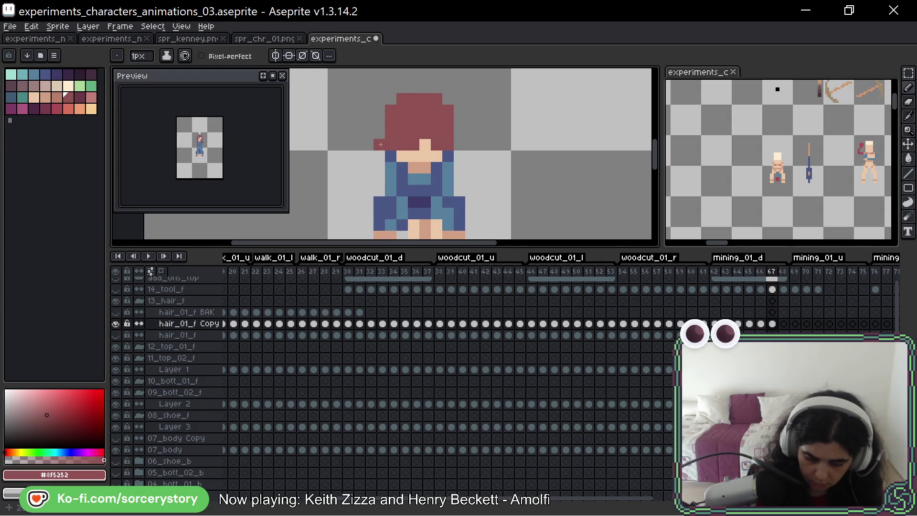
left_click_drag(381, 144, 356, 168)
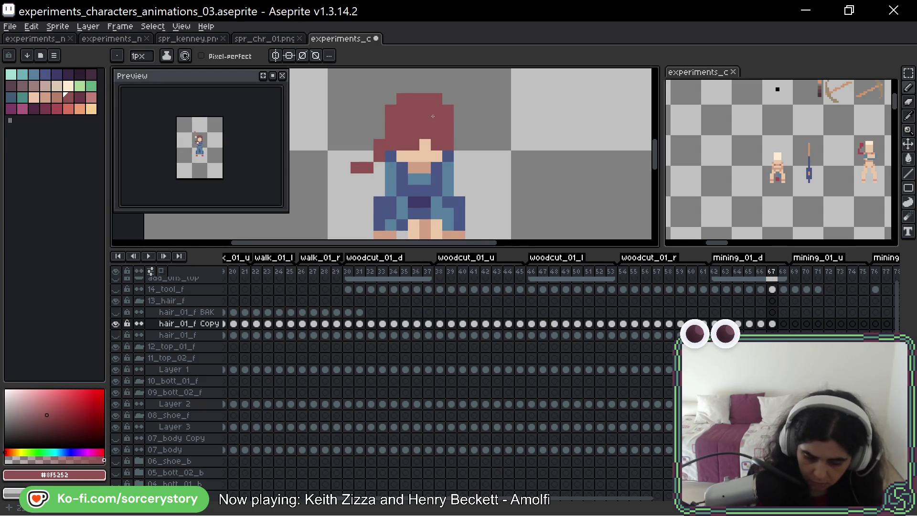
left_click_drag(460, 145, 474, 166)
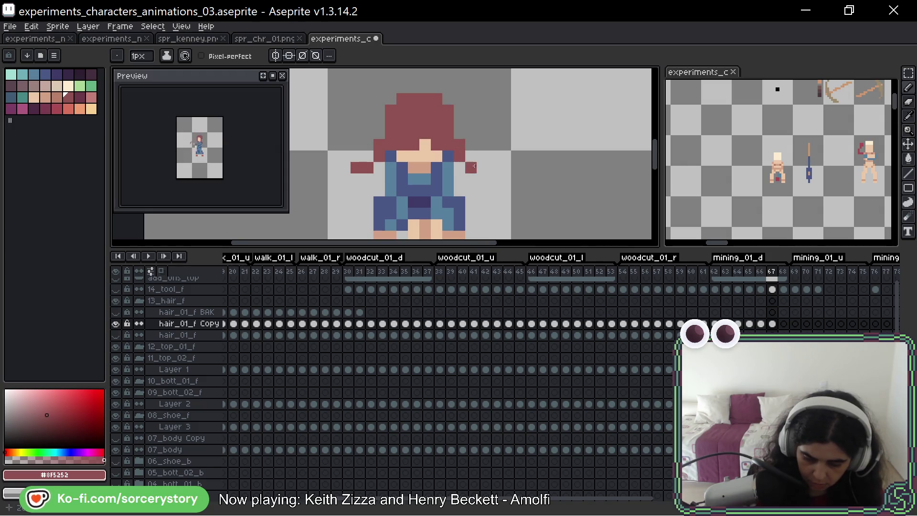
Paint red hair over the head and down both sides of the face in frame 68, then play the animation
key("Right")
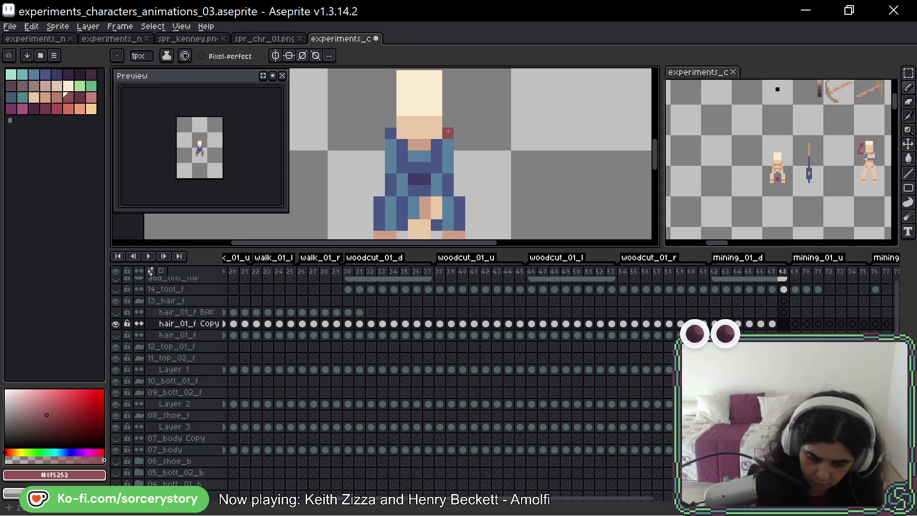
mouse_move(448, 98)
left_mouse_down()
mouse_move(452, 124)
mouse_move(404, 103)
mouse_move(421, 108)
mouse_move(437, 143)
mouse_move(452, 149)
left_mouse_up()
left_click(406, 148)
left_click(450, 182)
left_click_drag(395, 113, 394, 160)
left_click(449, 173)
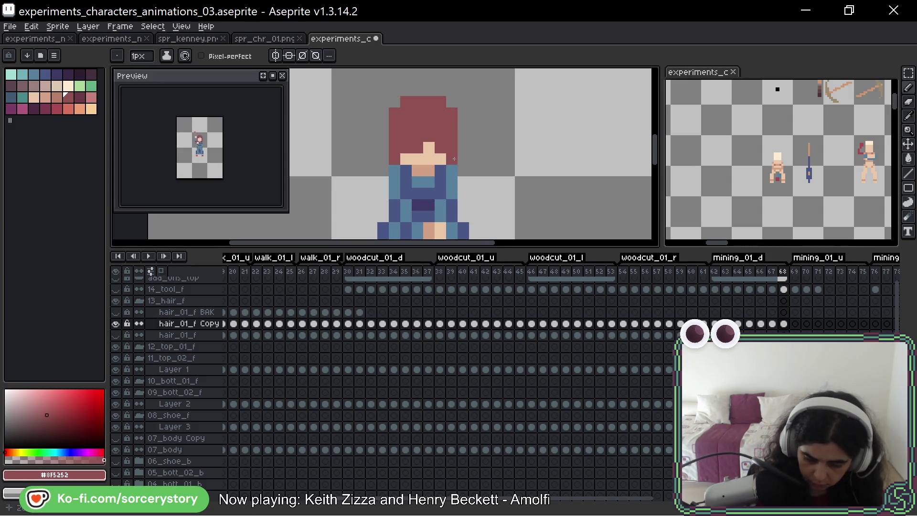
left_click_drag(463, 171, 464, 182)
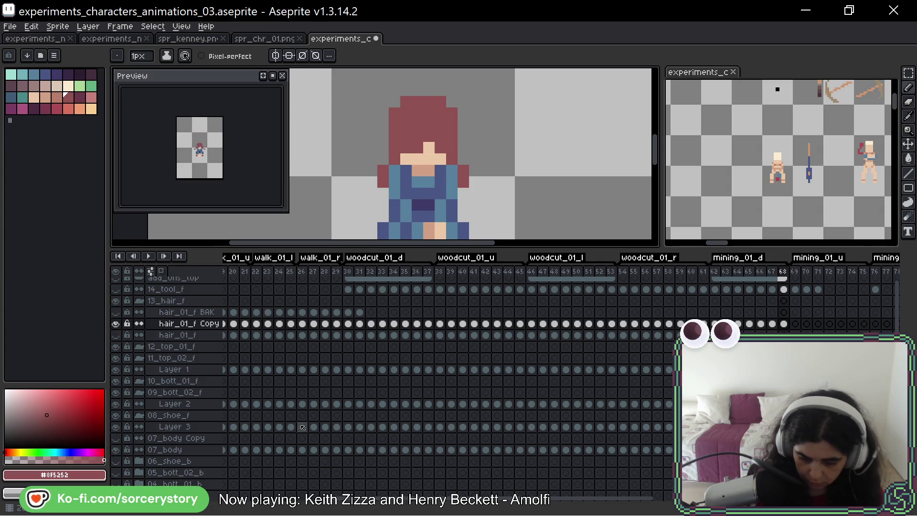
key("Return")
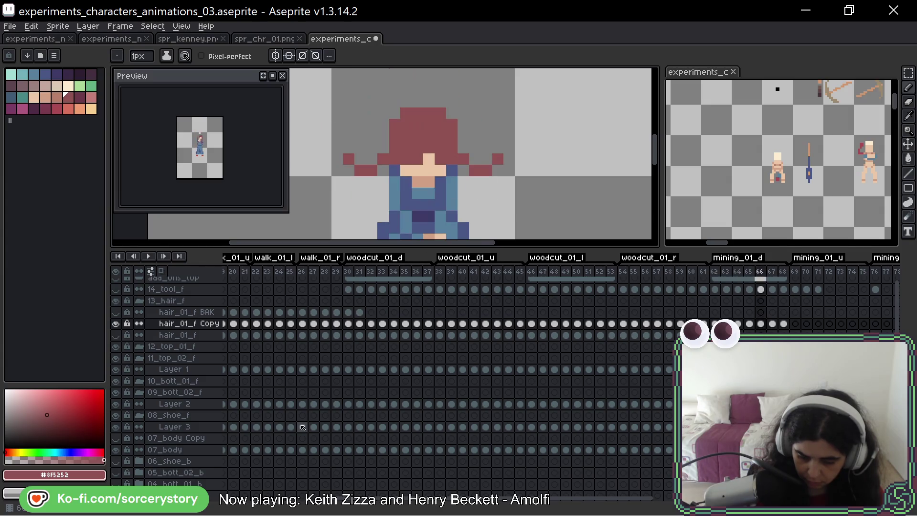
Preview the animation and add red tip pixels to the left and right hair strands
key("Return")
key("Right")
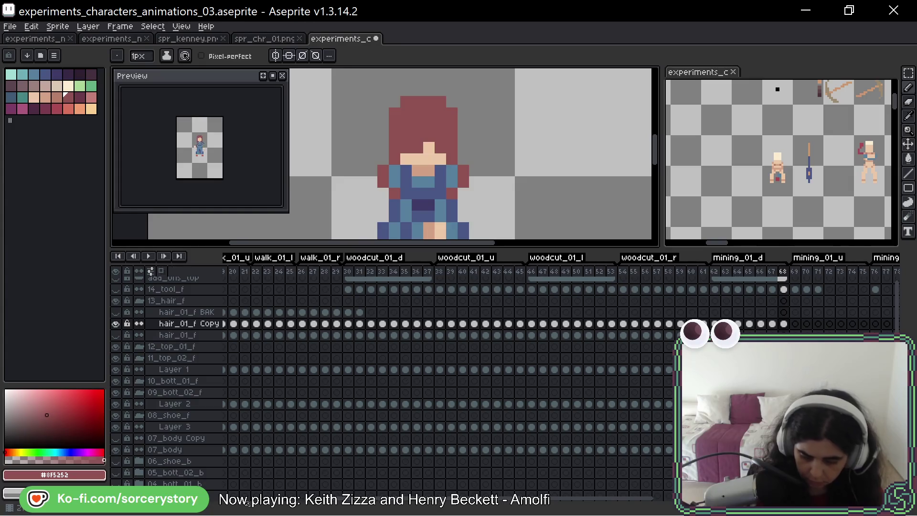
key("Return")
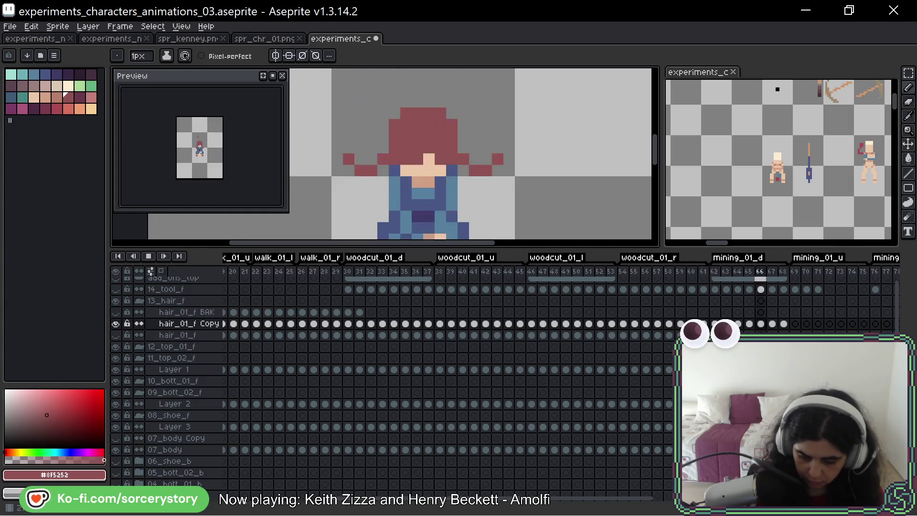
key("Return")
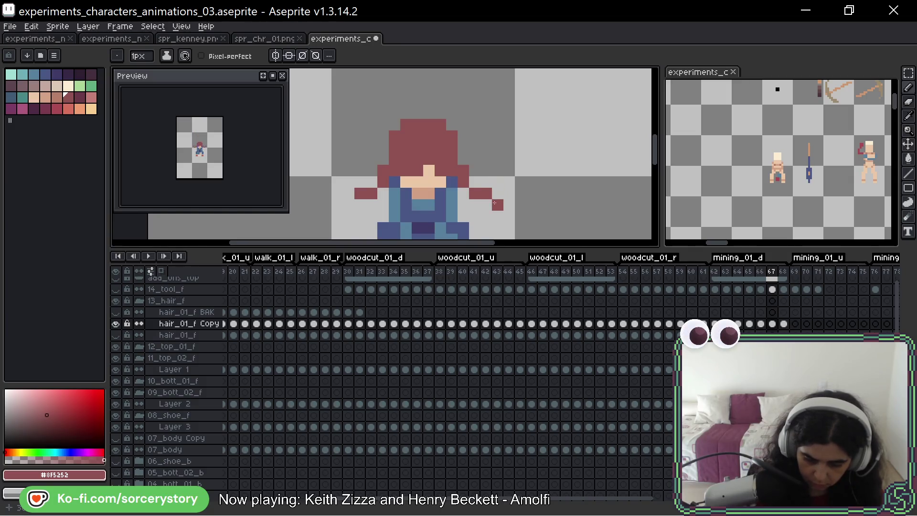
left_click(498, 204)
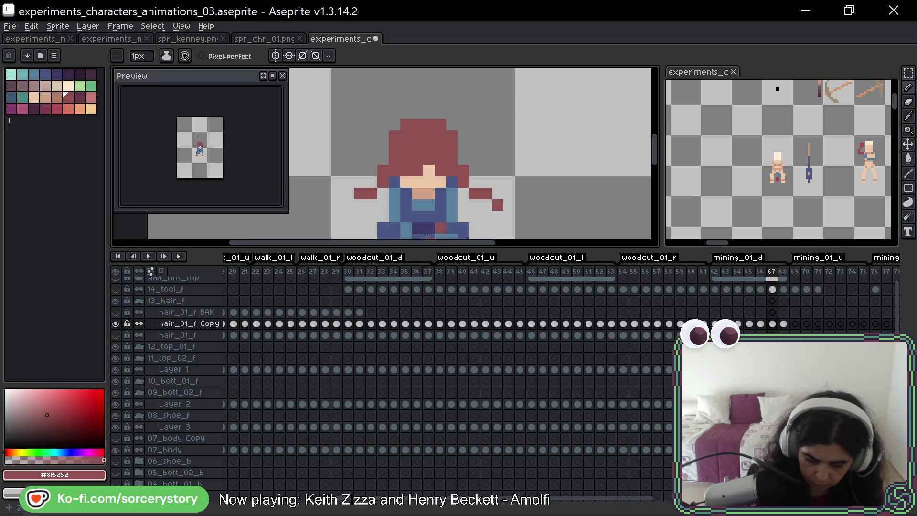
left_click(348, 204)
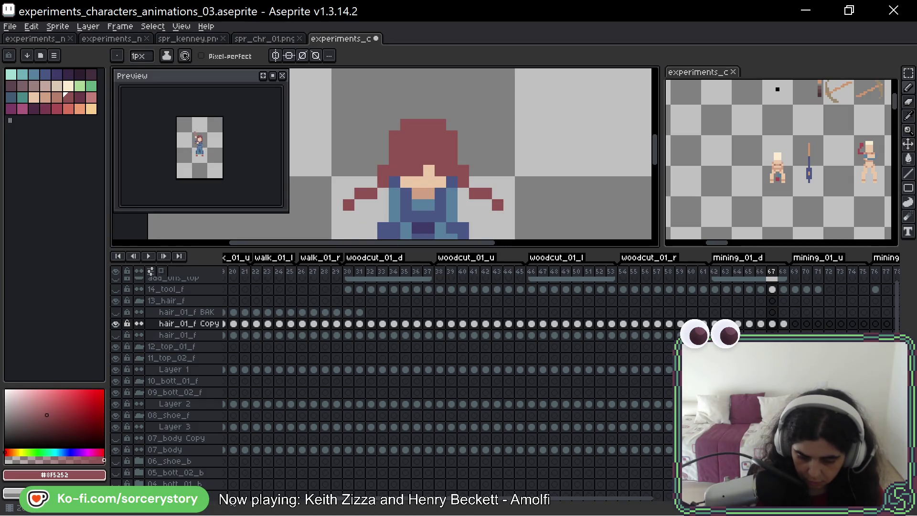
key("Return")
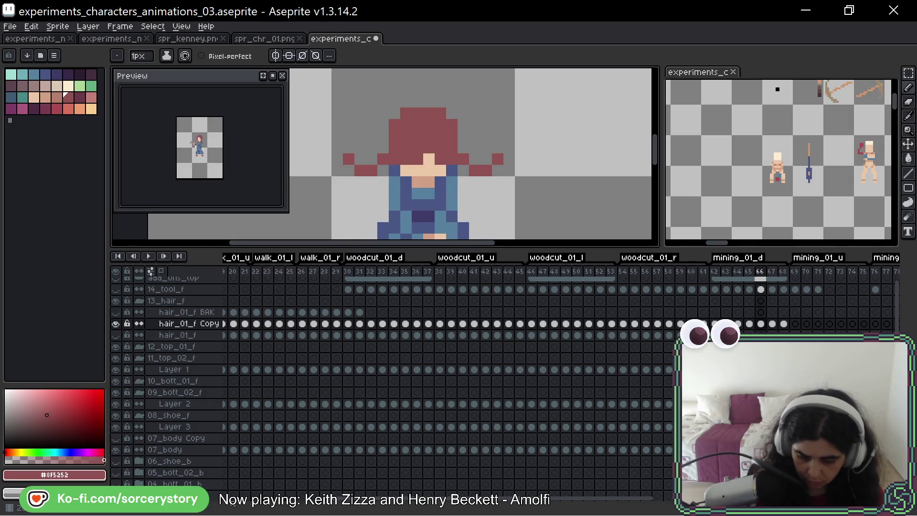
key("Return")
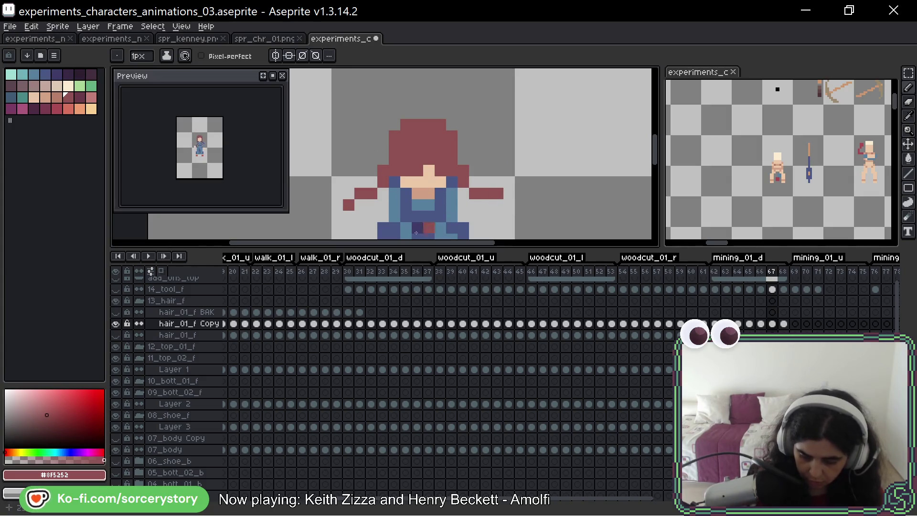
Level both side hair strands by erasing drooping pixels and repainting the tips, then return to frame 68
right_click(349, 204)
left_click(349, 193)
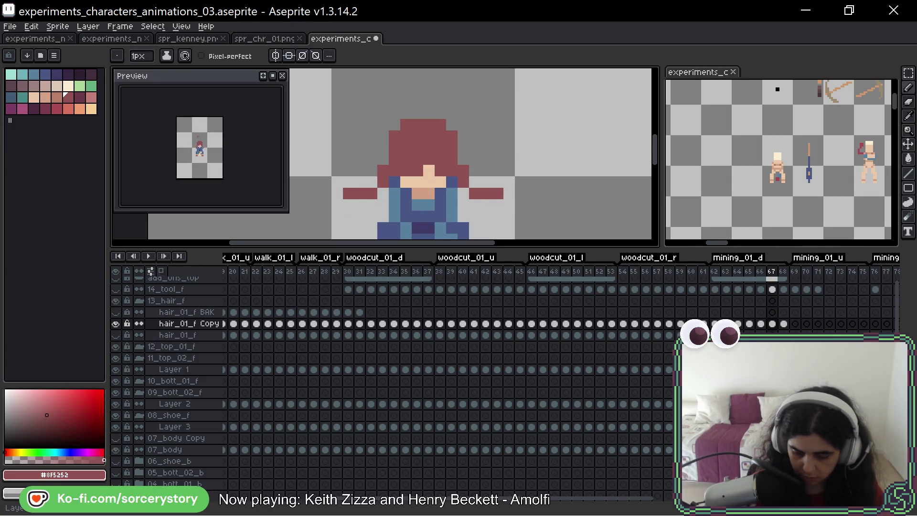
right_click(475, 193)
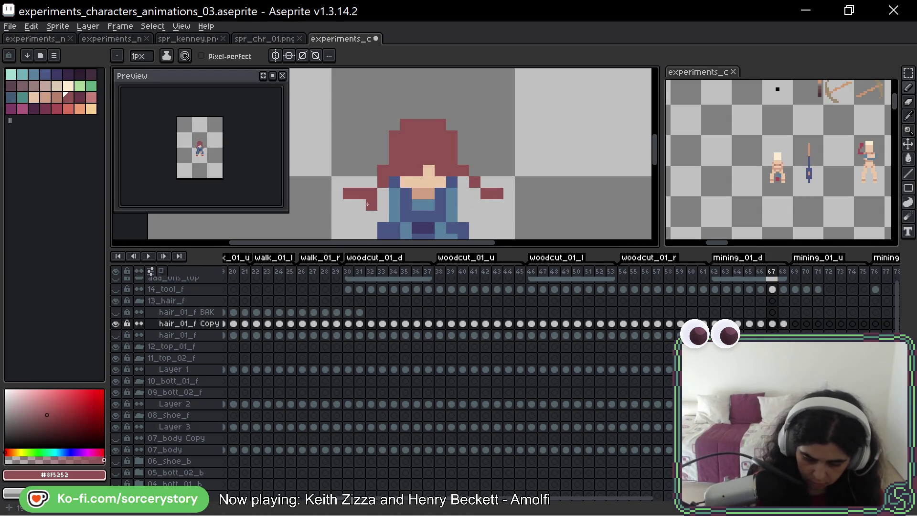
right_click(371, 205)
right_click(371, 194)
left_click(371, 183)
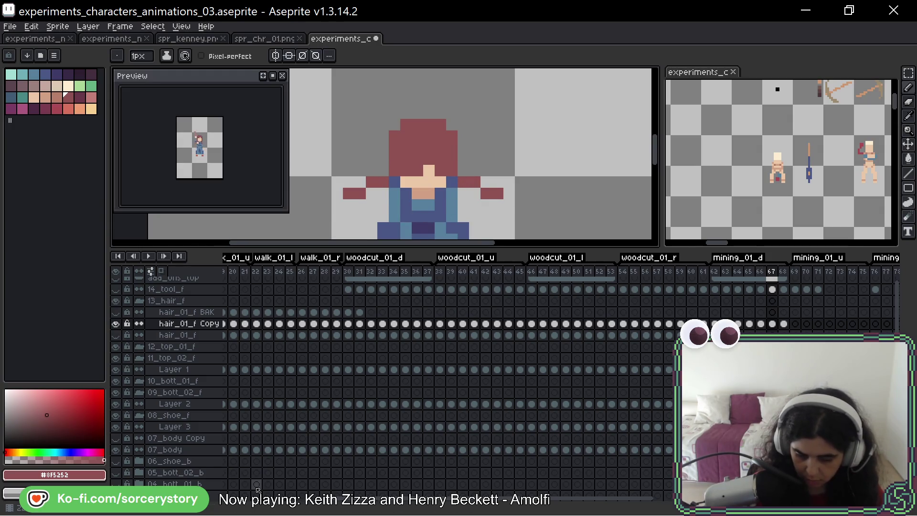
right_click(372, 182)
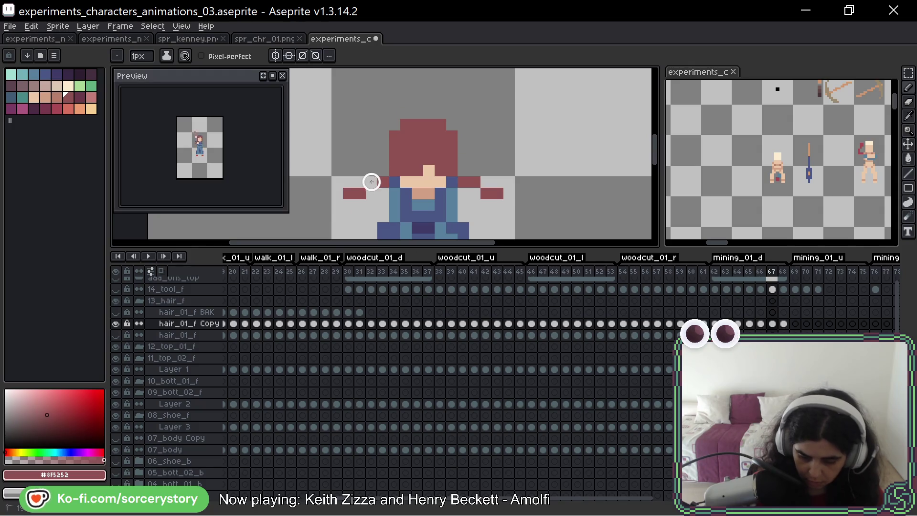
left_click(371, 193)
right_click(475, 182)
right_click(475, 194)
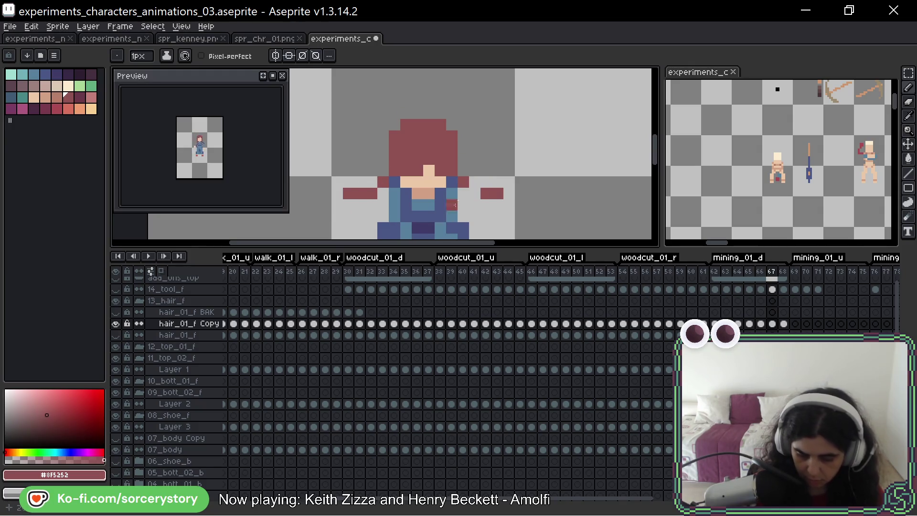
key("Left")
key("Right")
key("Right")
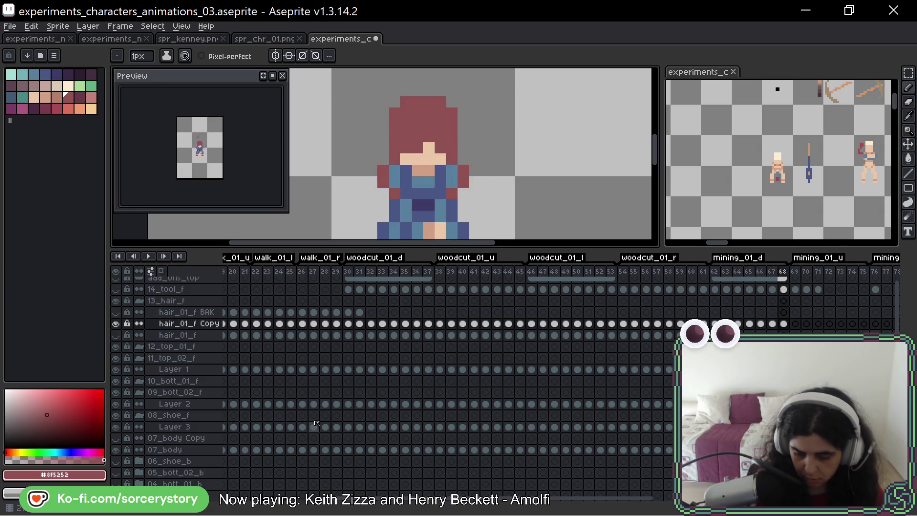
Play the animation, then erase two pixels from the right strand and the left strand's outer tip
key("Return")
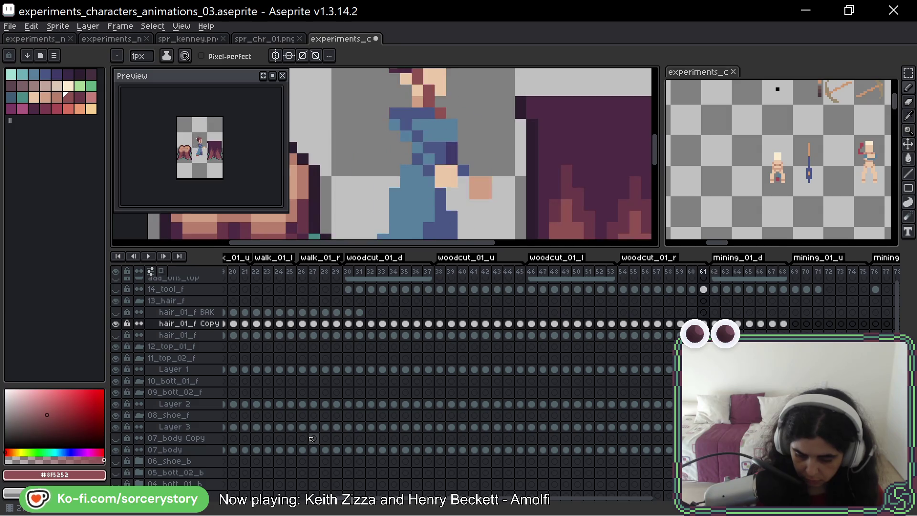
key("Return")
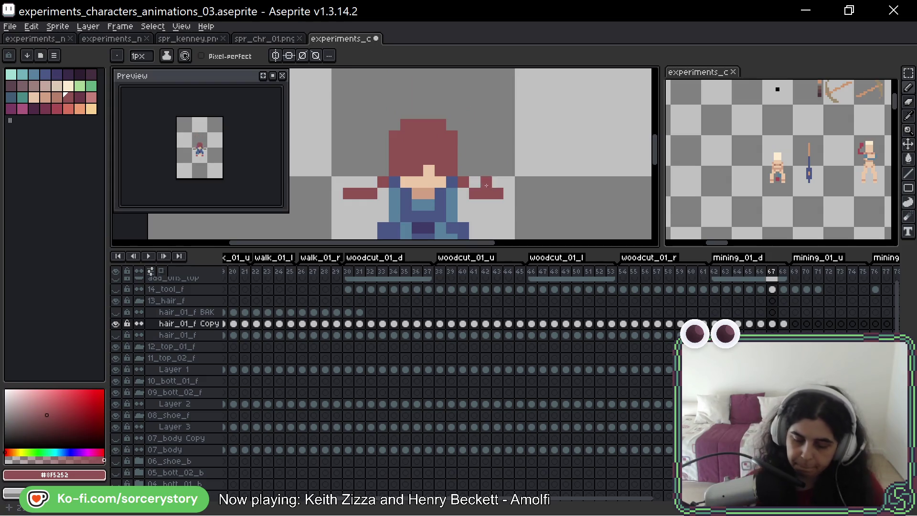
left_click_drag(486, 194, 495, 195)
left_click(349, 194)
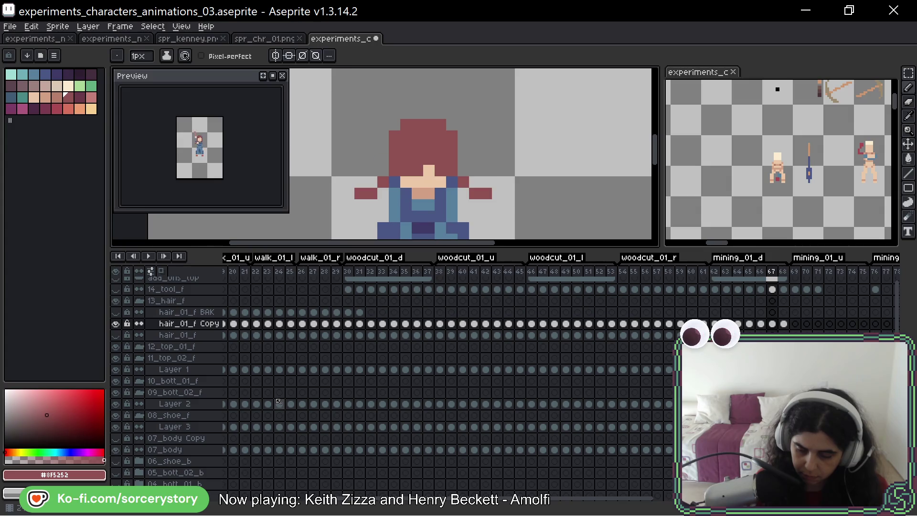
In frame 66, redraw both hair tufts sweeping upward, erase their lower pixels, and preview the animation
key(".")
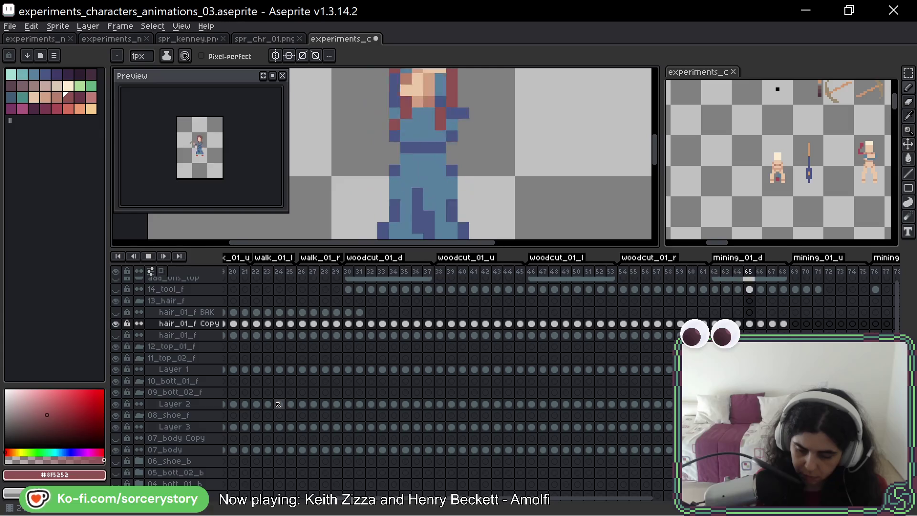
key(".")
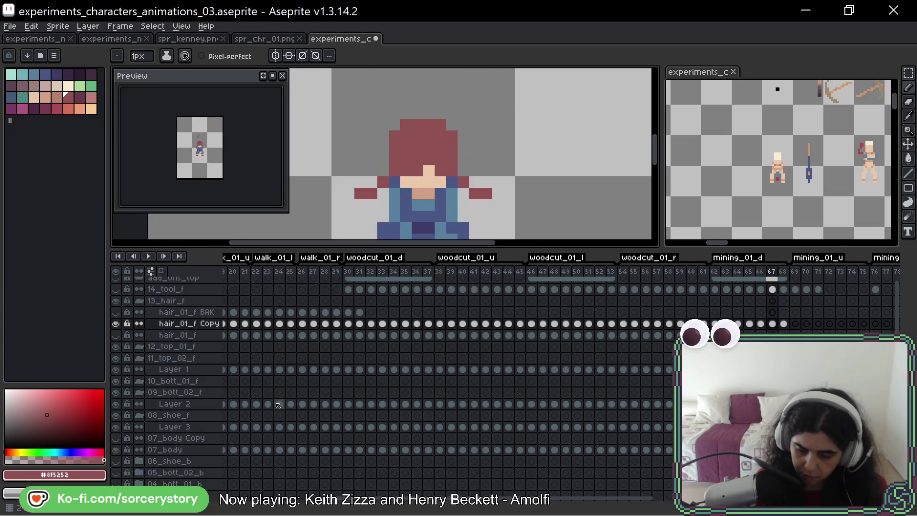
key(".")
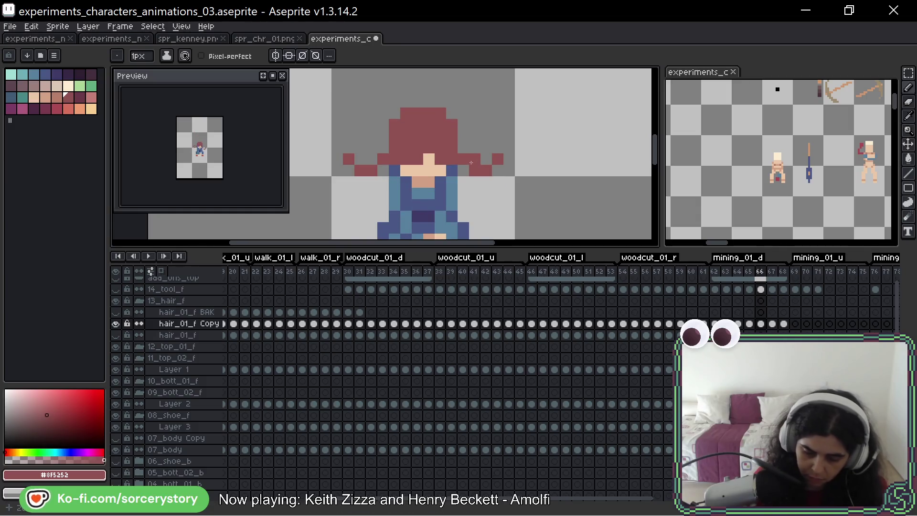
left_click_drag(475, 159, 482, 123)
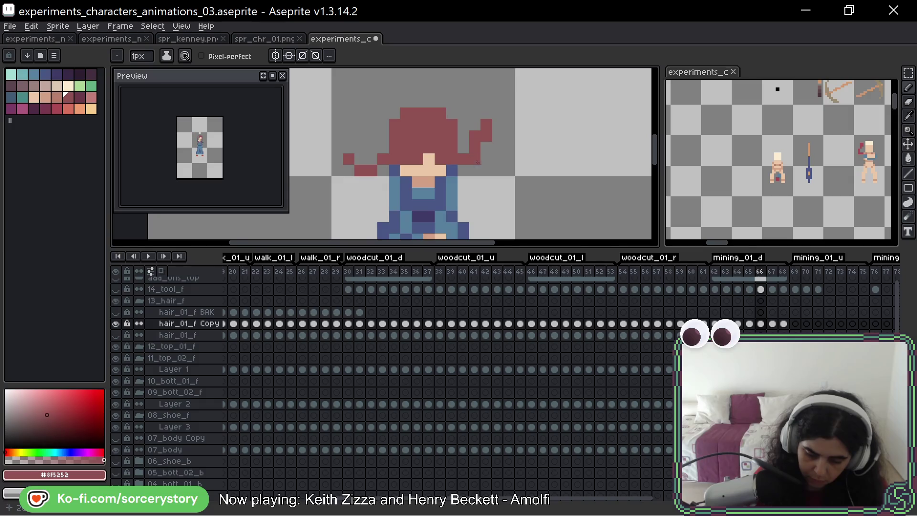
left_click_drag(478, 163, 487, 137)
left_click(475, 182)
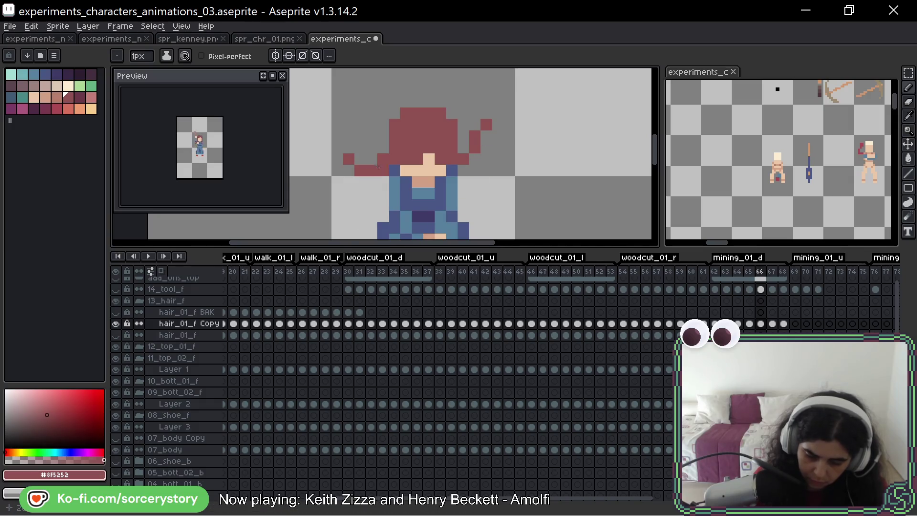
left_click_drag(373, 148, 364, 126)
left_click(359, 125)
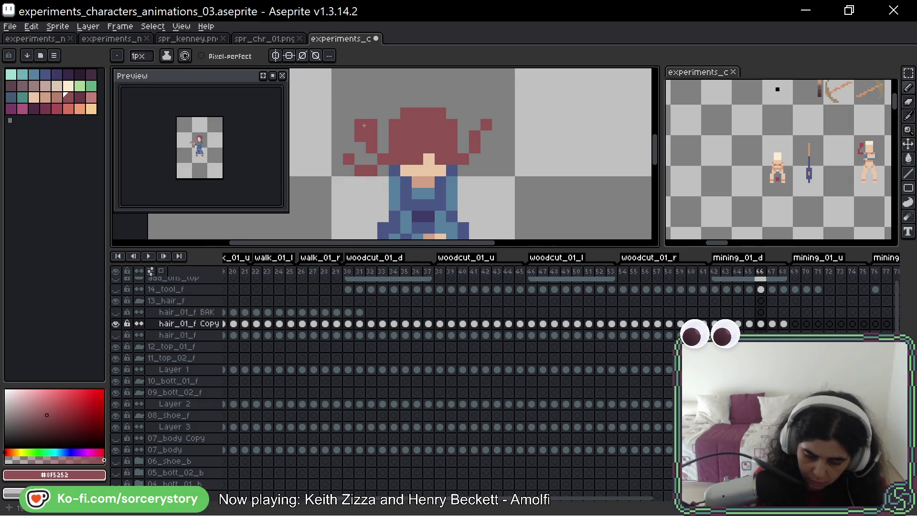
key("e")
left_click_drag(349, 159, 365, 170)
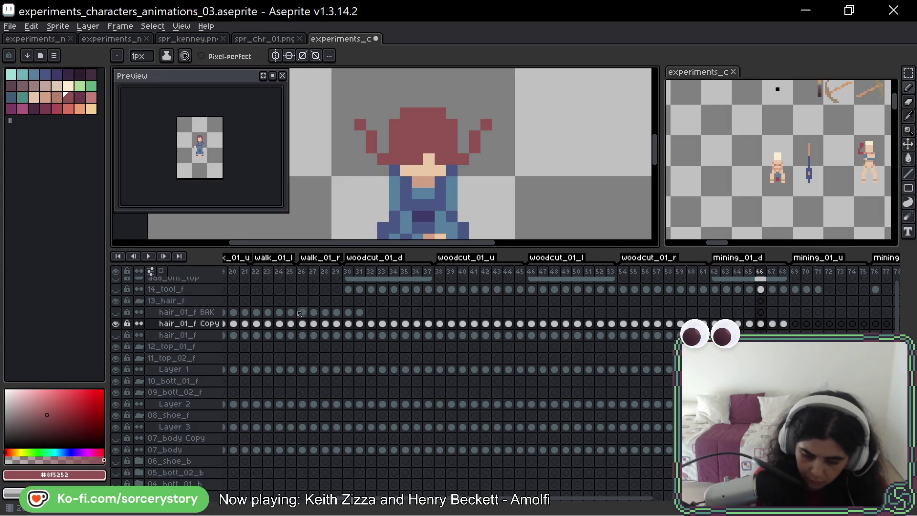
key("Return")
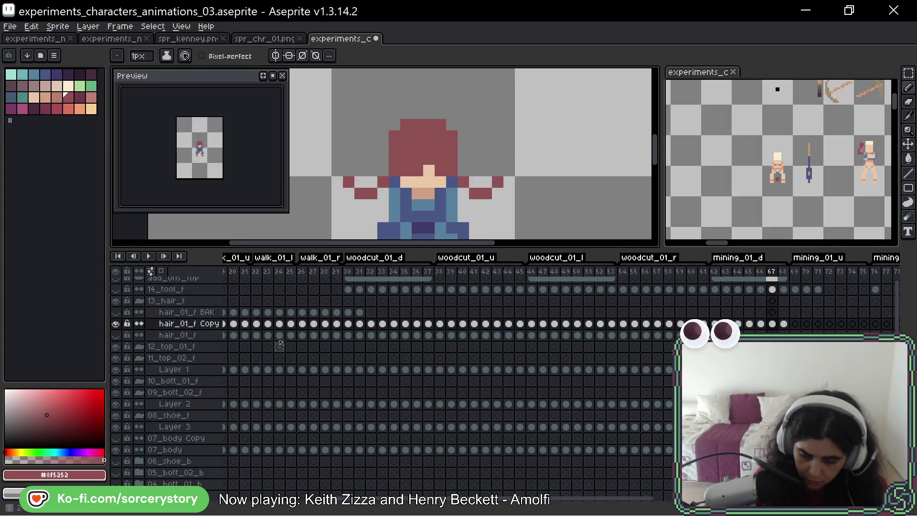
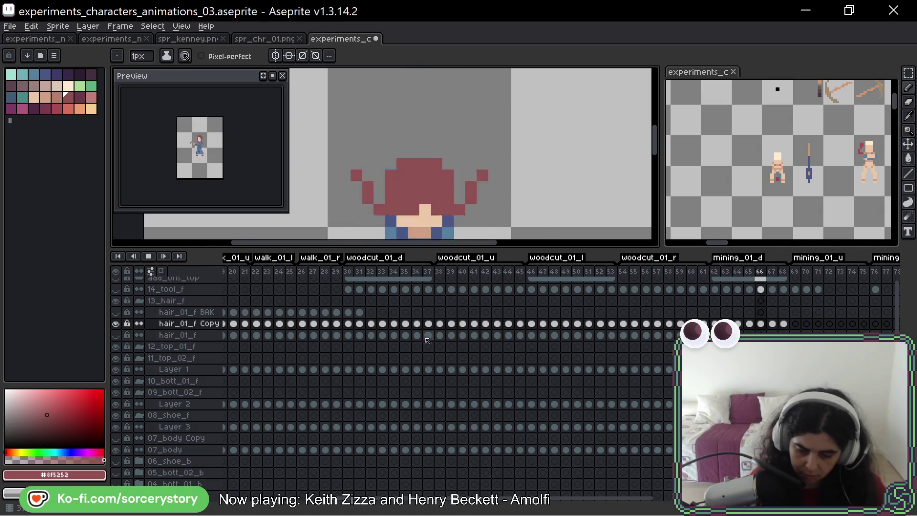
Zoom and re-centre the character, then select frame 38's cel on the hair_01_f Copy layer
scroll(466, 172, "down", 3)
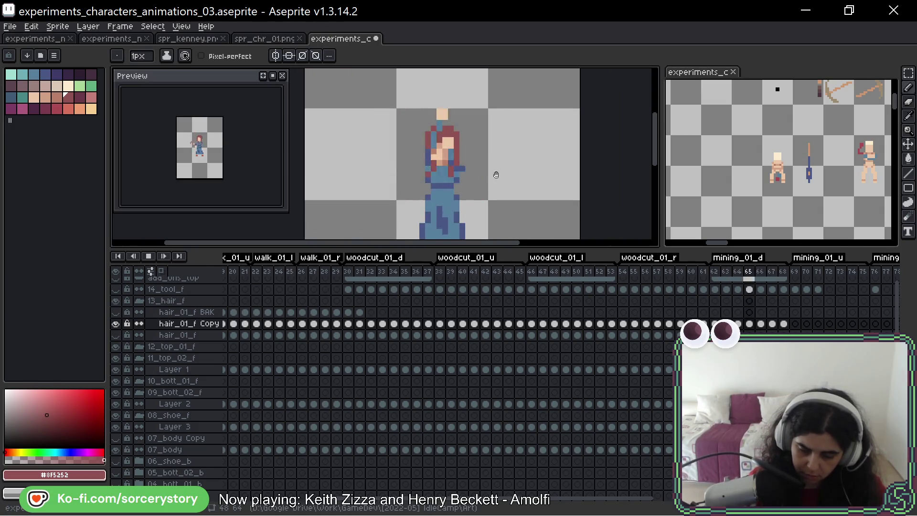
left_click_drag(513, 192, 508, 166)
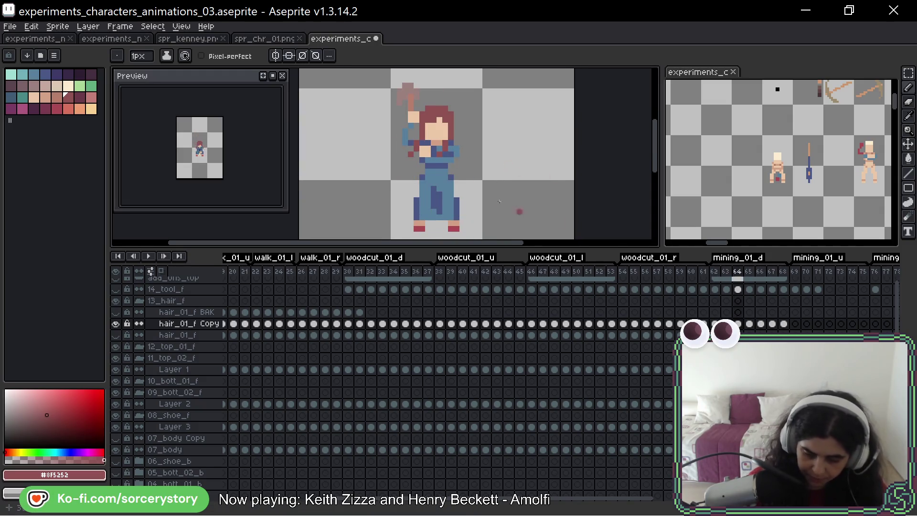
left_click_drag(499, 201, 423, 190)
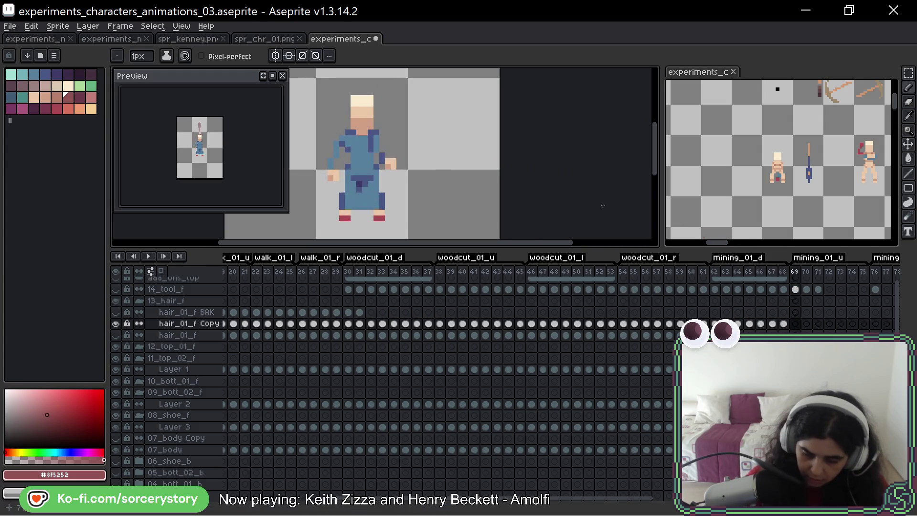
scroll(430, 139, "up", 3)
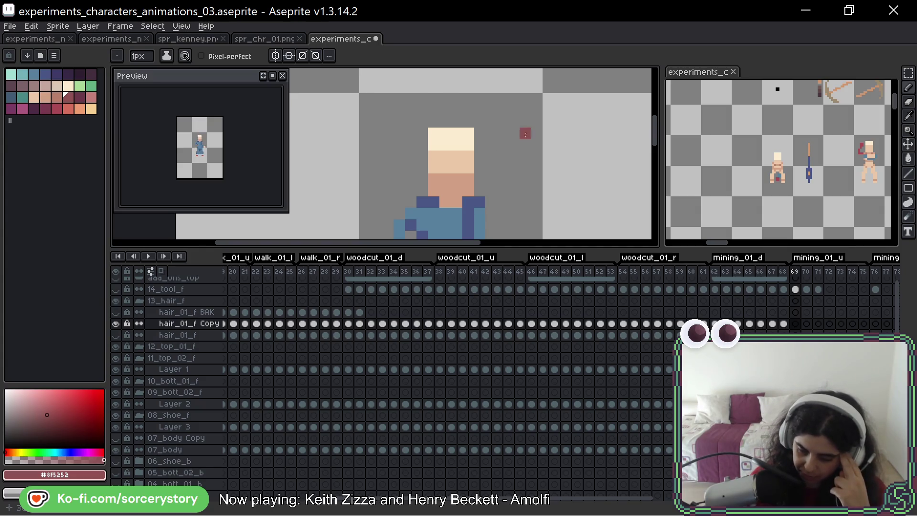
scroll(526, 133, "right", 5)
scroll(526, 134, "down", 2)
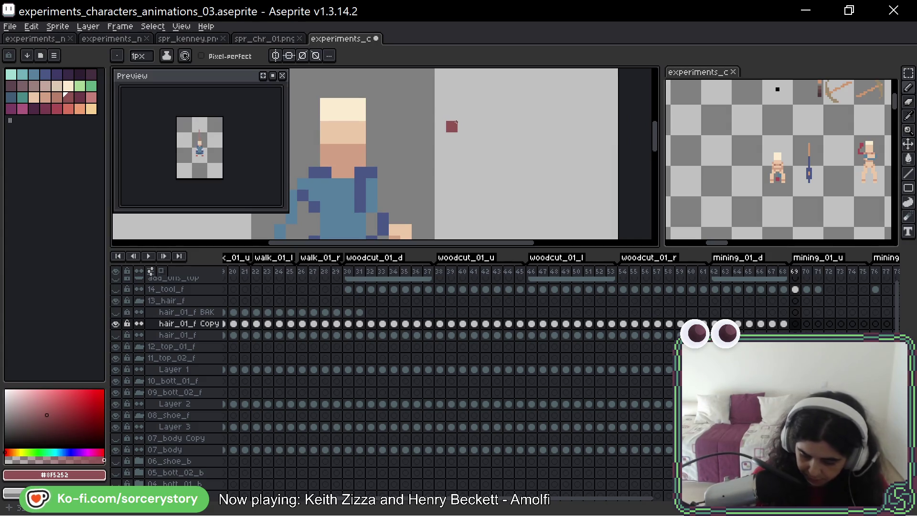
left_click(440, 324)
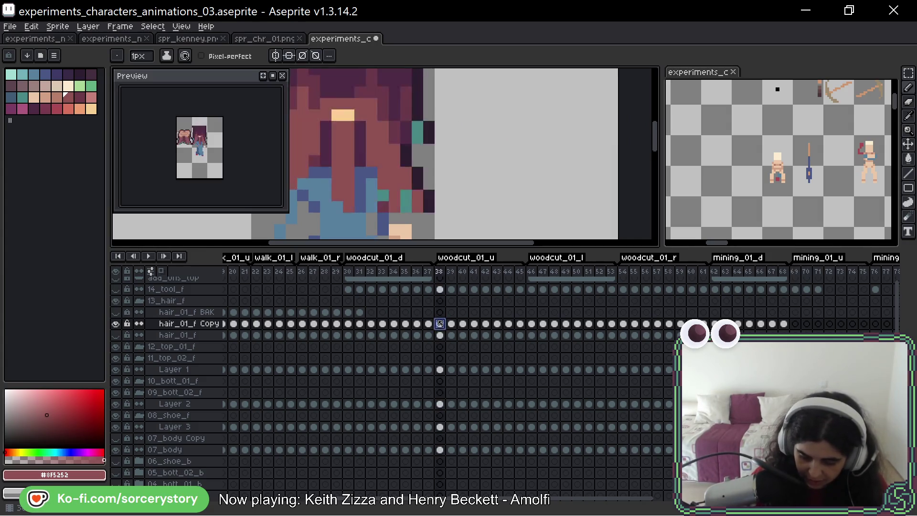
Toggle the hair_01_f Copy layer's visibility, then copy the hair cels of frames 38 and 39
left_click(116, 323)
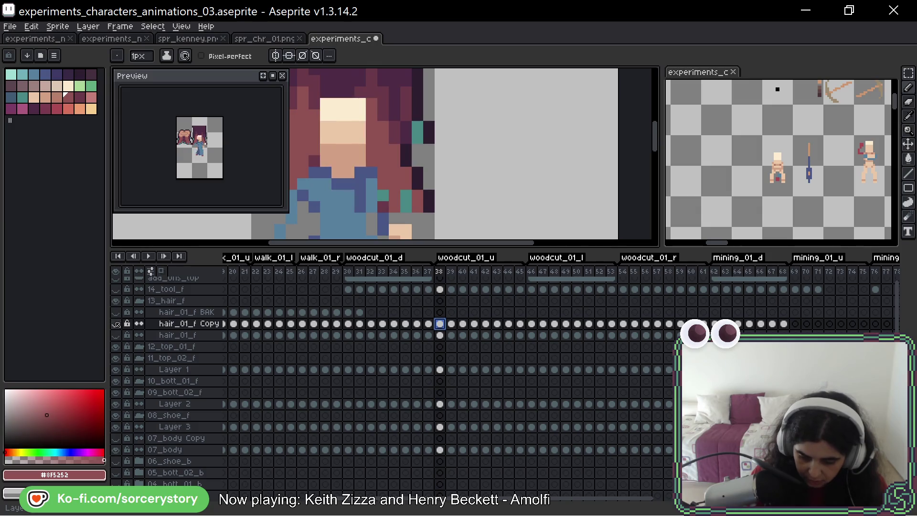
left_click(116, 324)
left_click(116, 323)
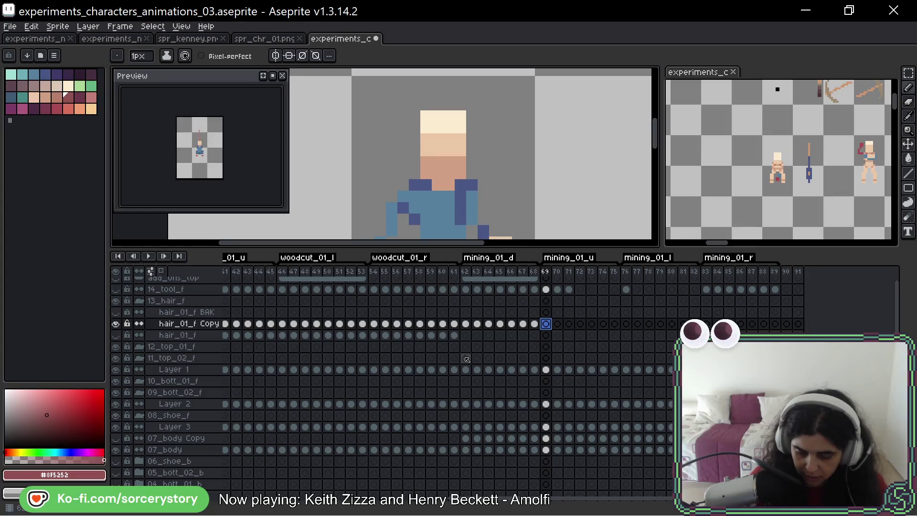
left_click(283, 323)
left_click(293, 323)
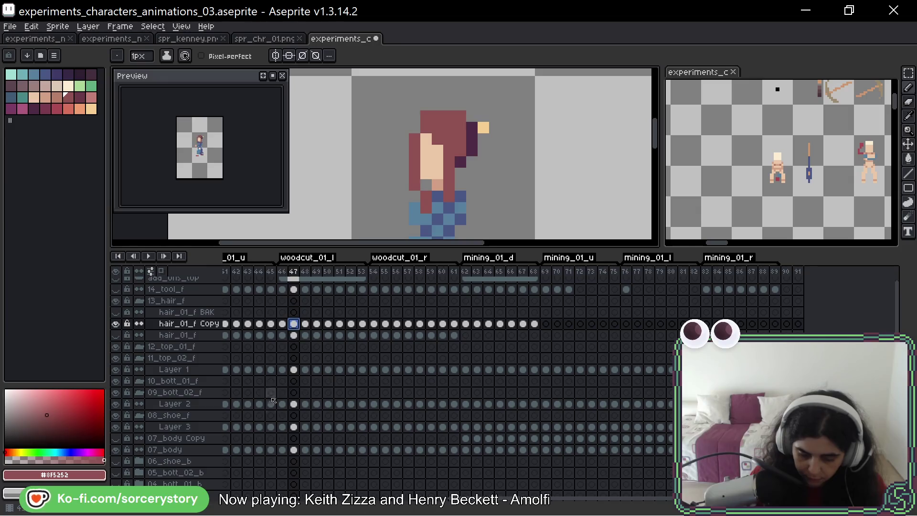
key("Left")
key("Left")
key("Left")
key("Left")
key("Left")
key("Left")
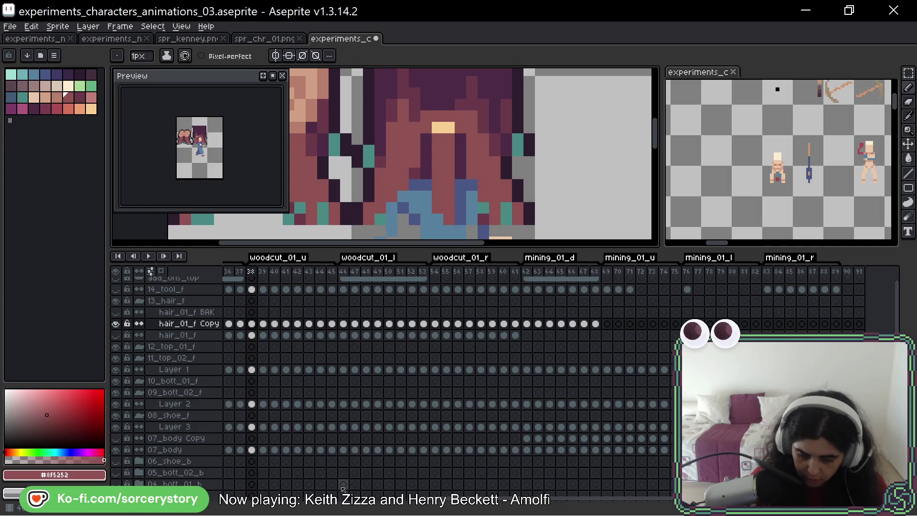
key("Right")
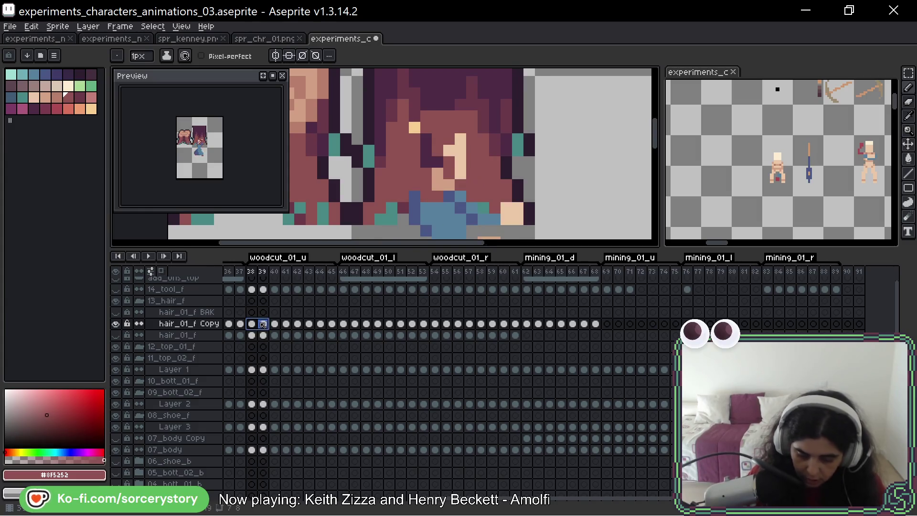
key("ctrl+c")
Paste the hair into frames 69–70, compare them, and Ctrl-drag frame 70's cel to 71
left_click(607, 323)
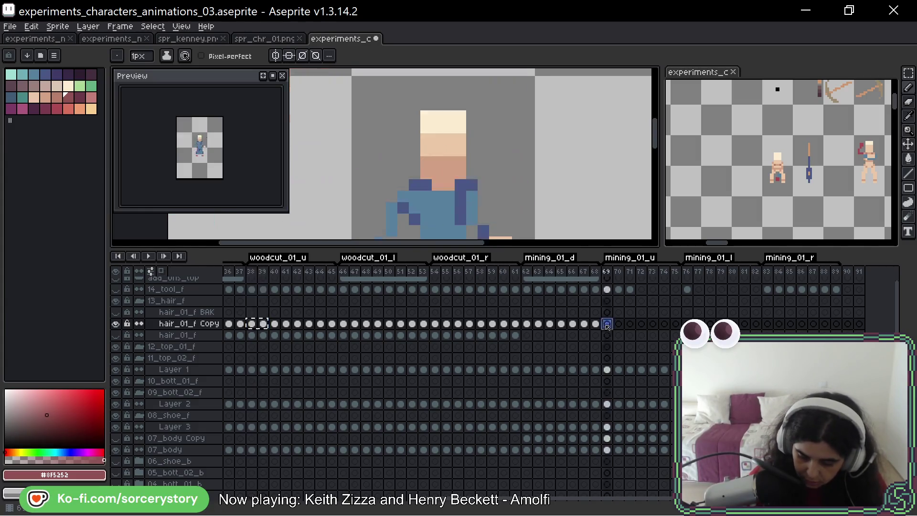
key("ctrl+v")
key("Right")
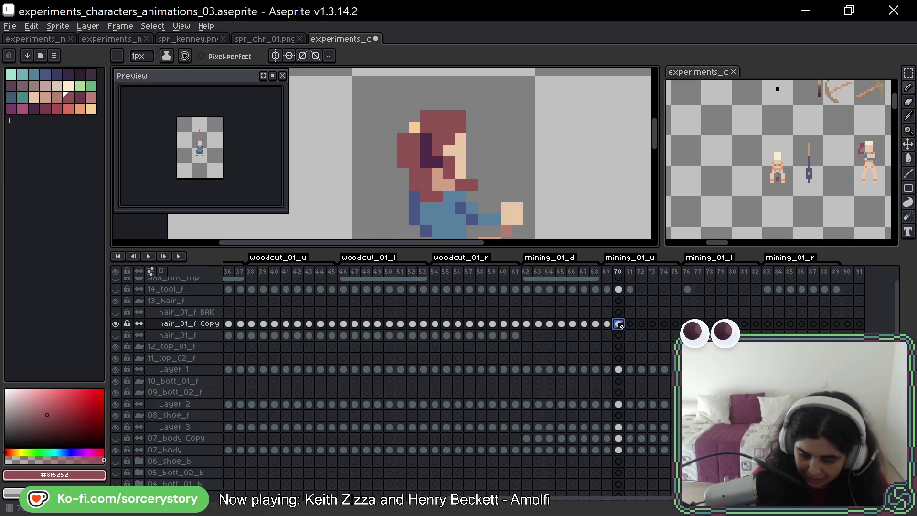
key("Left")
key("Right")
key("Left")
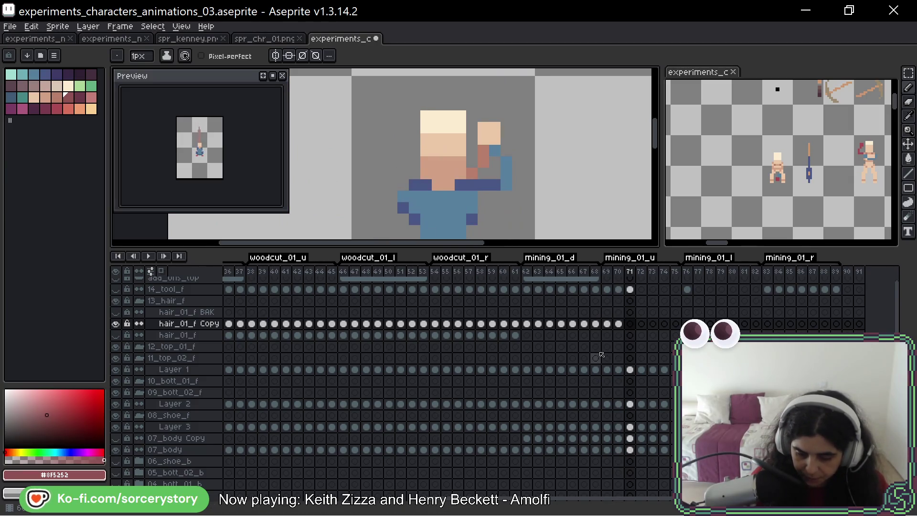
key("Right")
key("Right")
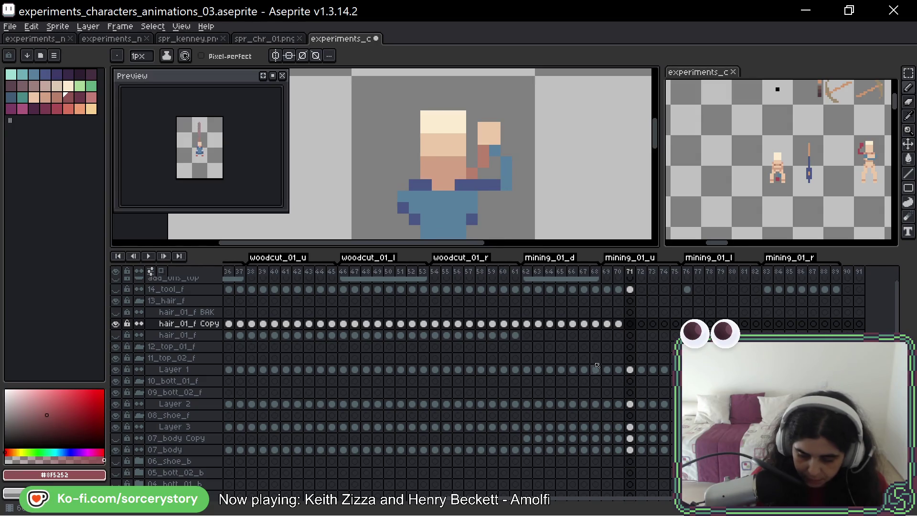
mouse_move(615, 324)
left_mouse_down()
mouse_move(629, 326)
mouse_move(625, 337)
left_mouse_up()
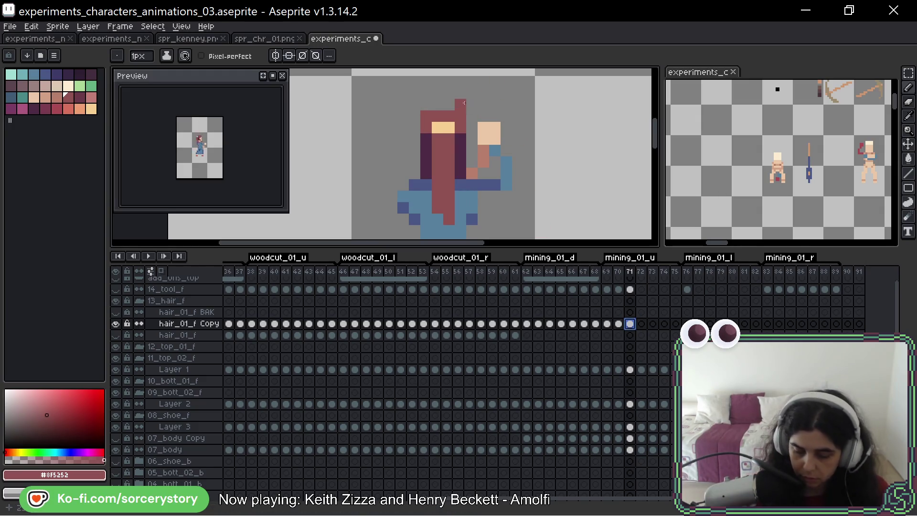
On frame 71, paint red hair over the shirt and add a dark purple shadow pixel
key("Left")
key("Right")
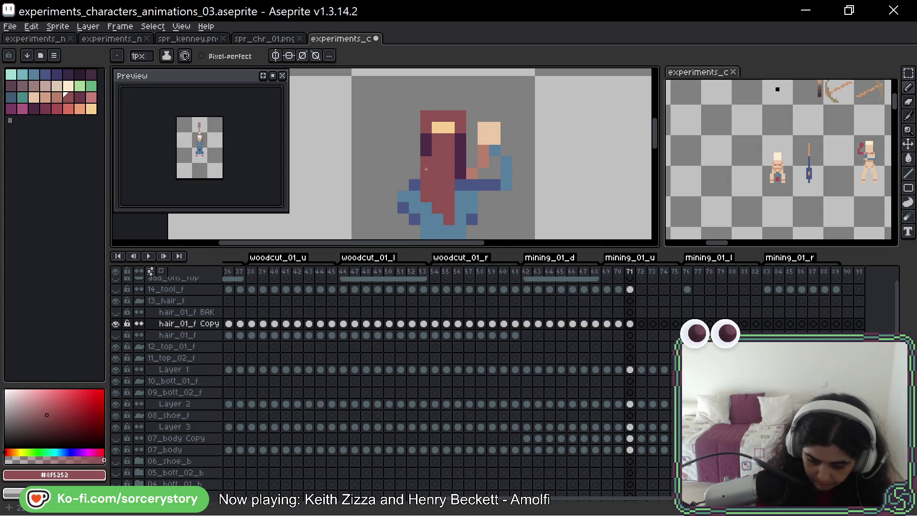
mouse_move(415, 197)
left_mouse_down()
mouse_move(419, 209)
mouse_move(447, 194)
mouse_move(453, 214)
left_mouse_up()
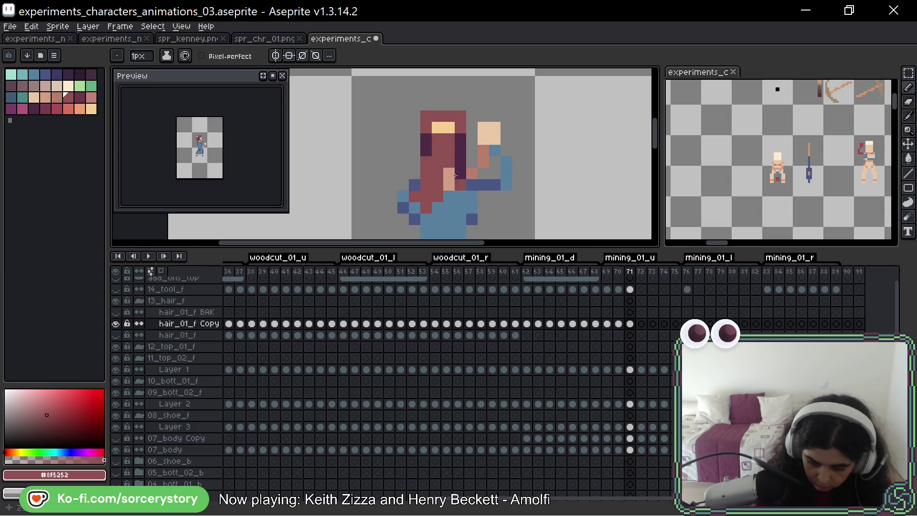
left_click(462, 162, "alt")
left_click(449, 173)
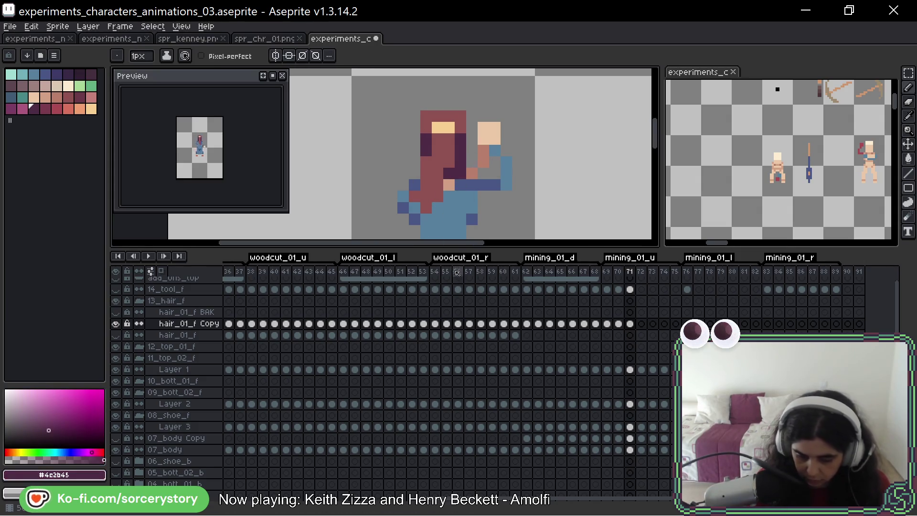
left_click(415, 211, "alt")
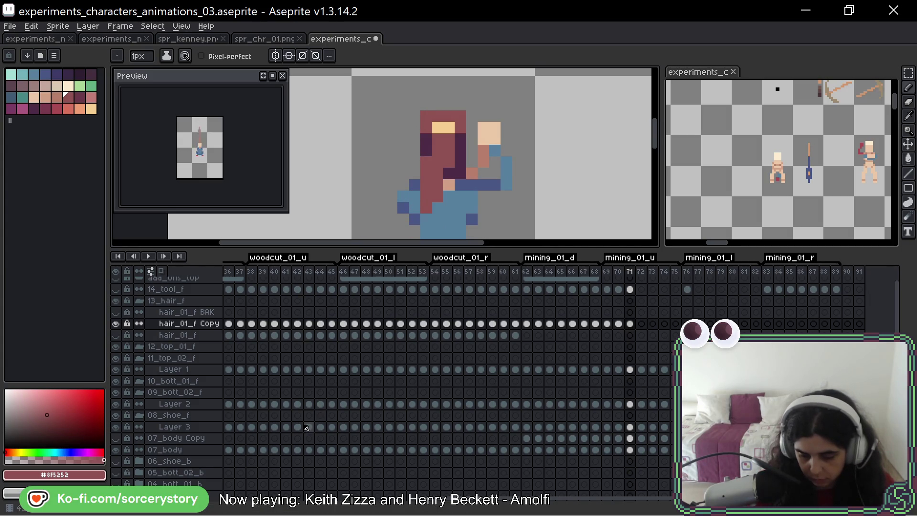
Touch up red hair pixels near the raised arm, then copy frame 71's hair cel to frame 72
key("Left")
key("Right")
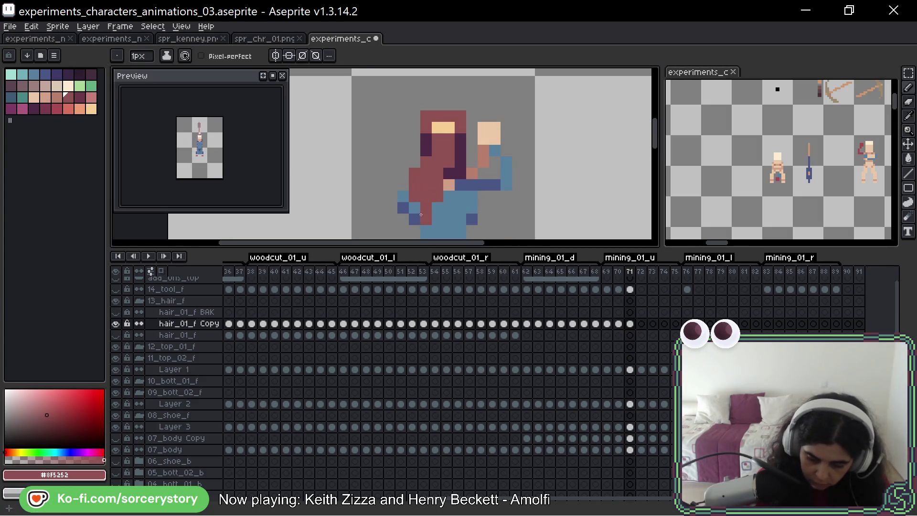
left_click(430, 191)
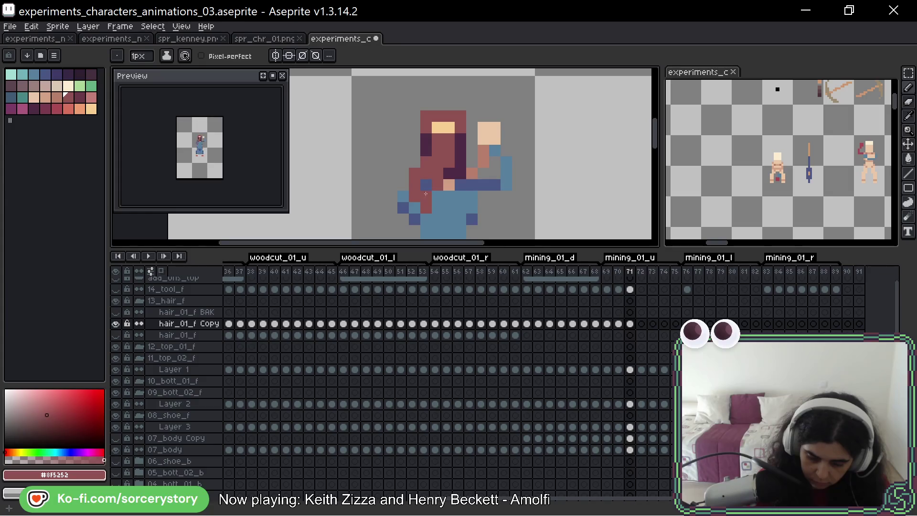
left_click(426, 185)
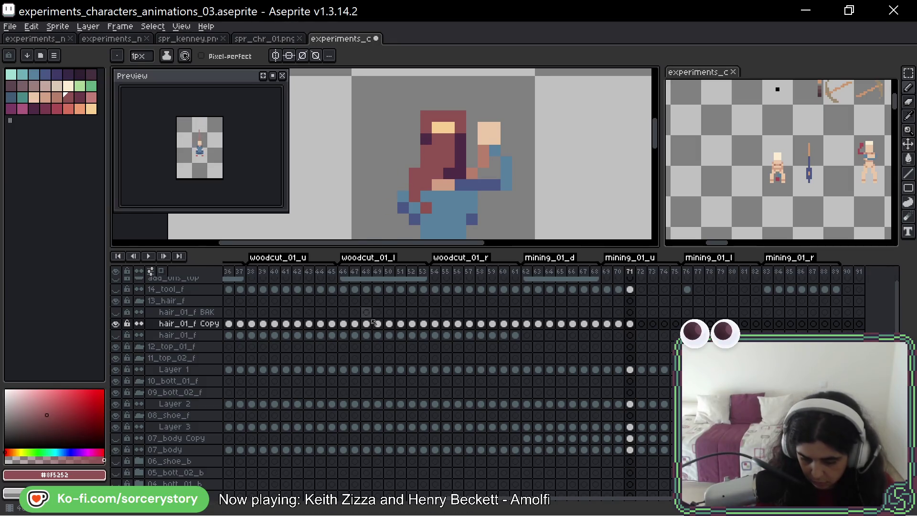
key("alt")
left_click(457, 166, "alt")
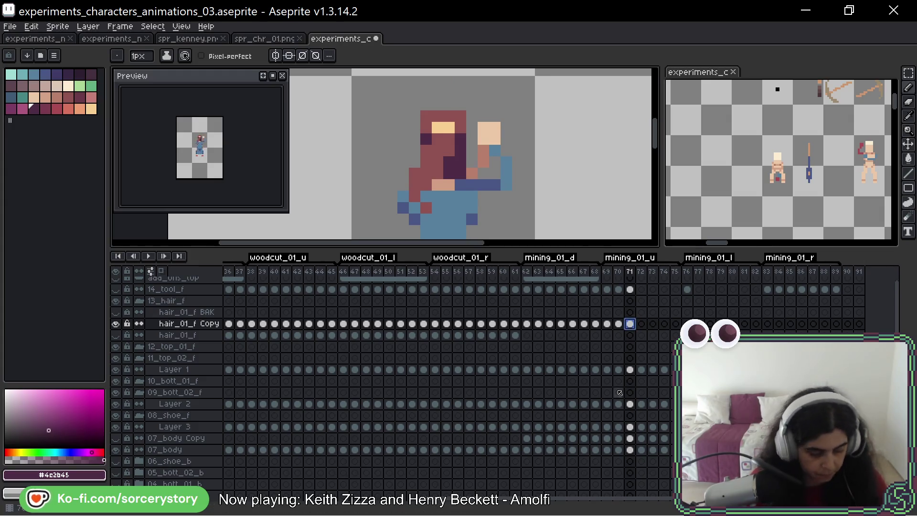
left_click_drag(631, 324, 642, 324)
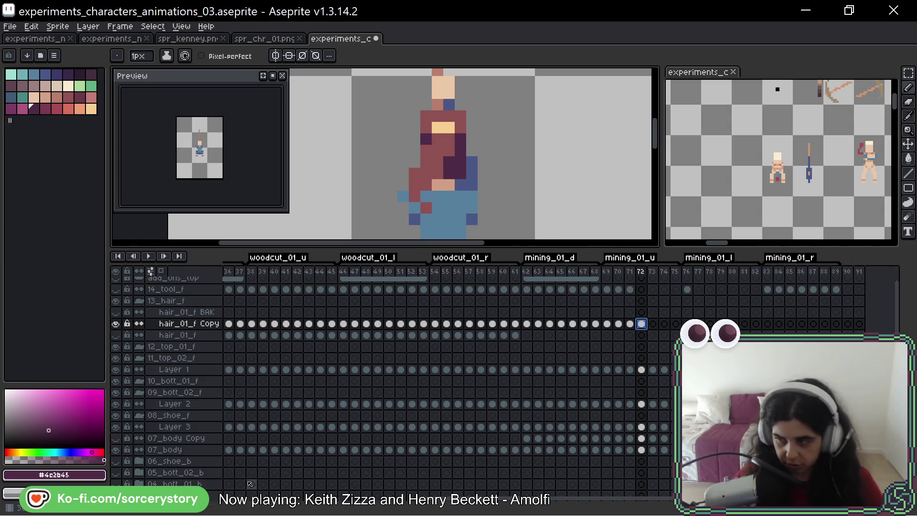
Try red hair strokes over frame 72's lower body, then undo them
key("Right")
key("Left")
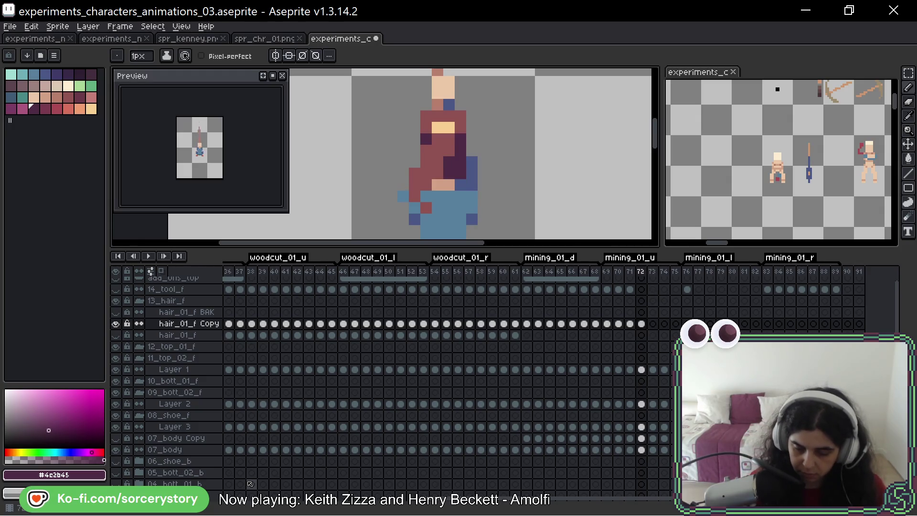
left_click(439, 163, "alt")
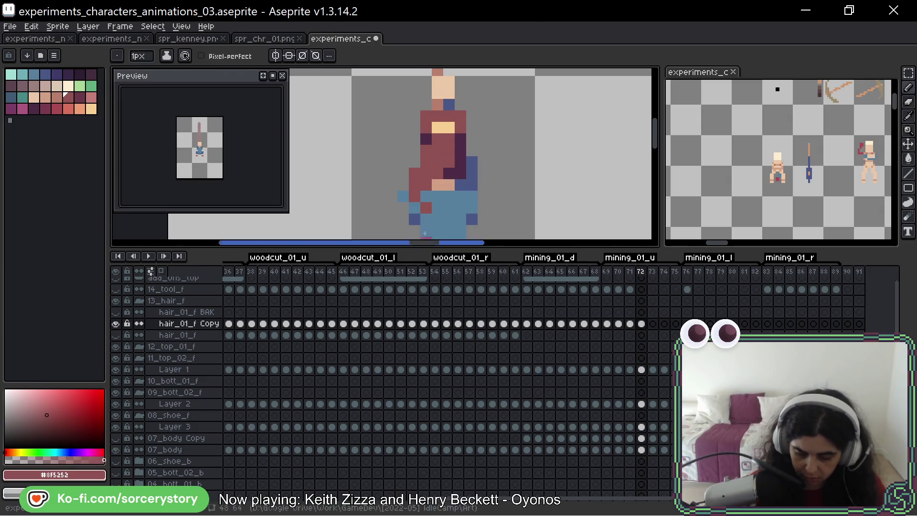
left_click(437, 196)
left_click(438, 230)
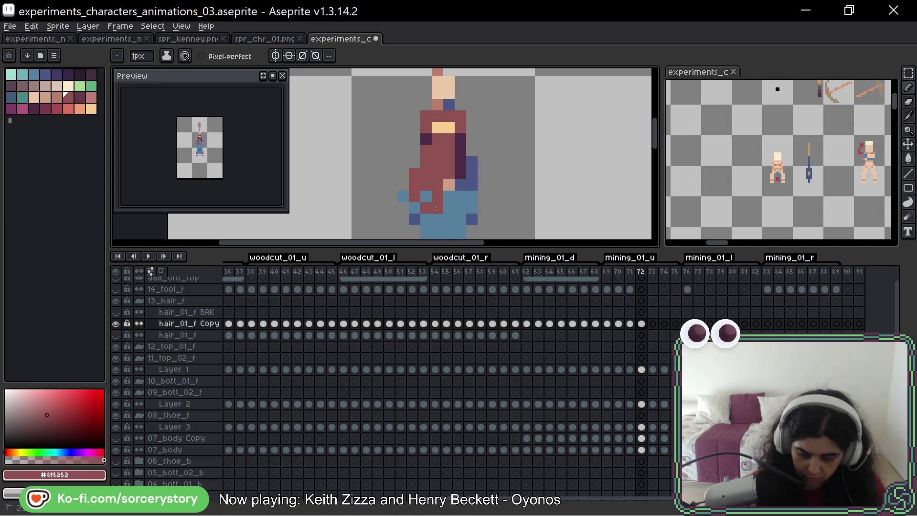
left_click(426, 198)
key("ctrl+z")
key("ctrl+z")
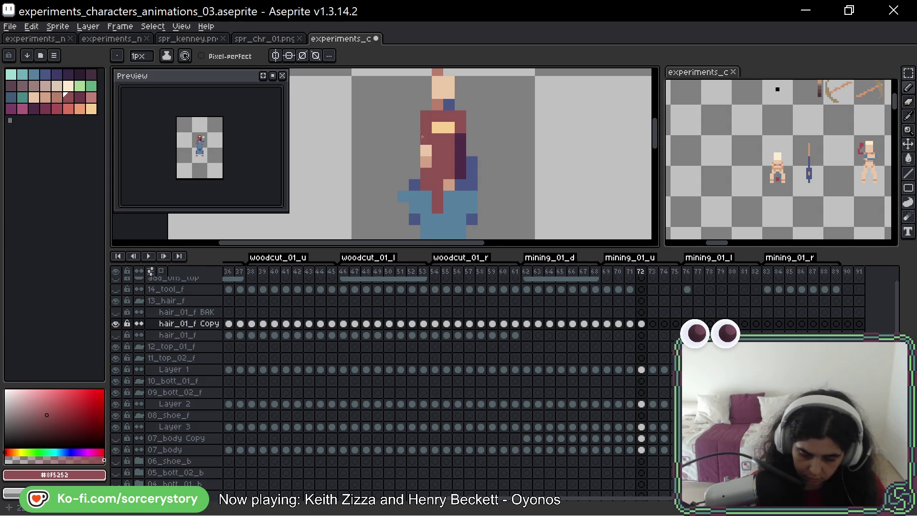
Shade pixels left of the face dark purple, undo stray pixels, and go to frame 73
left_click(428, 157, "alt")
left_click_drag(426, 150, 427, 162)
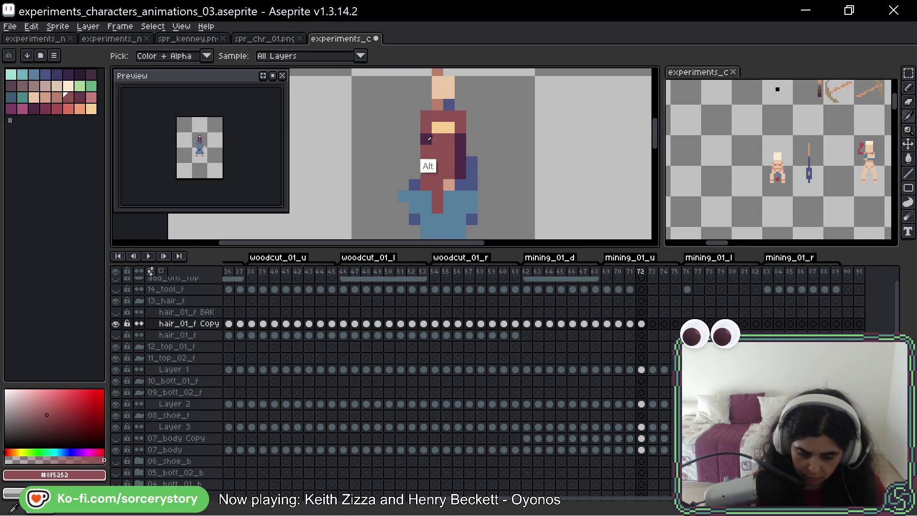
left_click(412, 233)
key("ctrl+z")
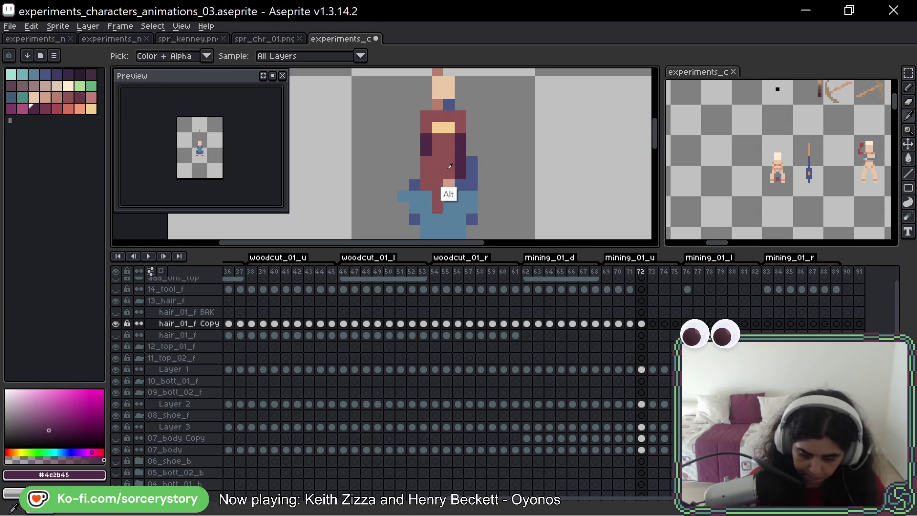
left_click(439, 194, "alt")
left_click(449, 230)
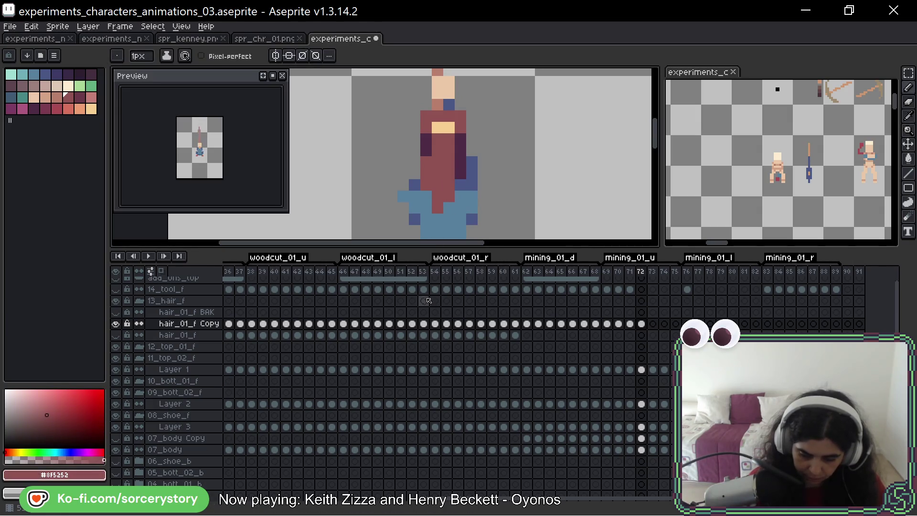
key("ctrl+z")
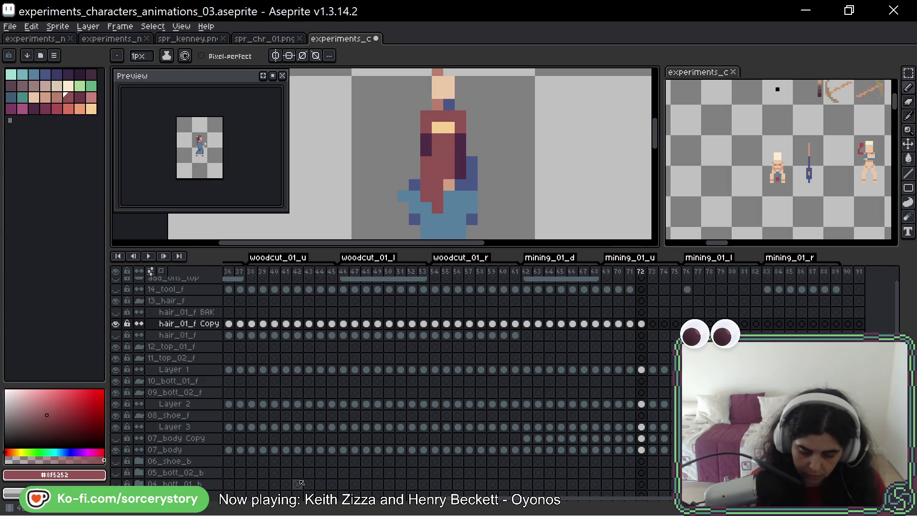
left_click(642, 324)
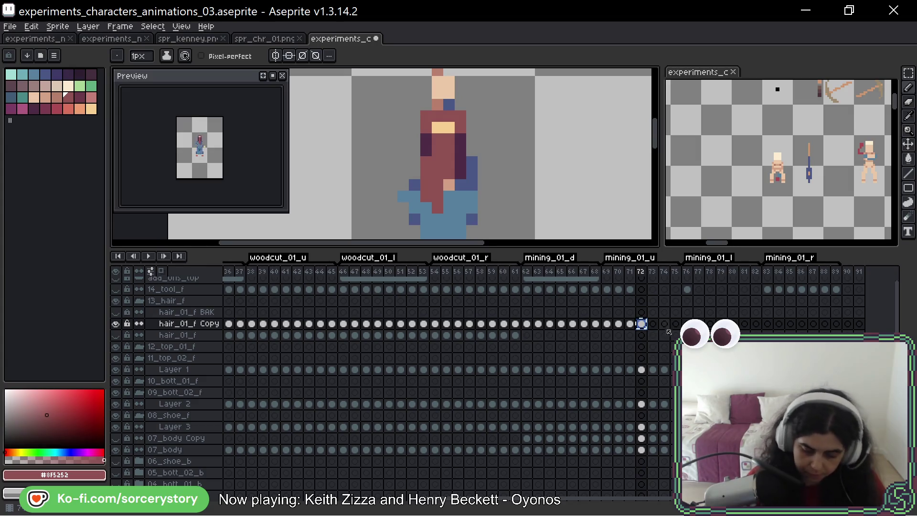
left_click(653, 324)
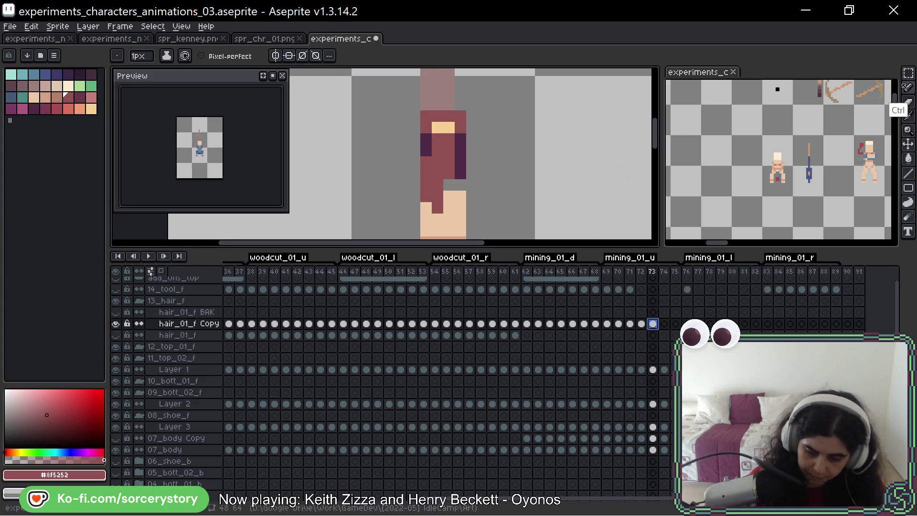
Marquee-select frame 73's hair, move it upward, and fill the lower mass dark purple
left_click(909, 73)
left_click_drag(407, 97, 492, 227)
left_click_drag(464, 142, 469, 130)
mouse_move(471, 176)
left_mouse_down()
mouse_move(481, 153)
mouse_move(448, 160)
mouse_move(453, 178)
mouse_move(436, 189)
mouse_move(447, 211)
mouse_move(435, 204)
mouse_move(452, 200)
left_mouse_up()
key("Return")
key("b")
left_click(435, 158, "alt")
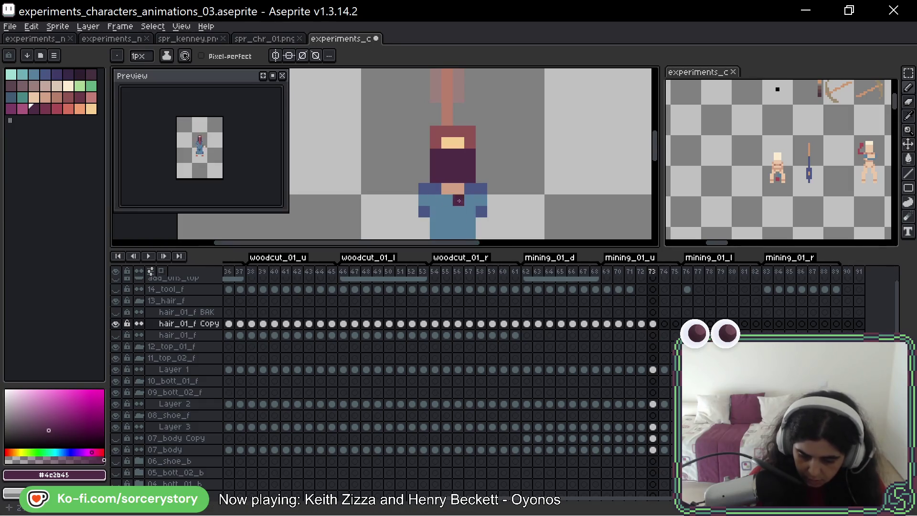
Paint a dark red #8f5252 column from the hair down to the head, filling the grey gap
left_click_drag(489, 139, 476, 186)
left_click(454, 179, "alt")
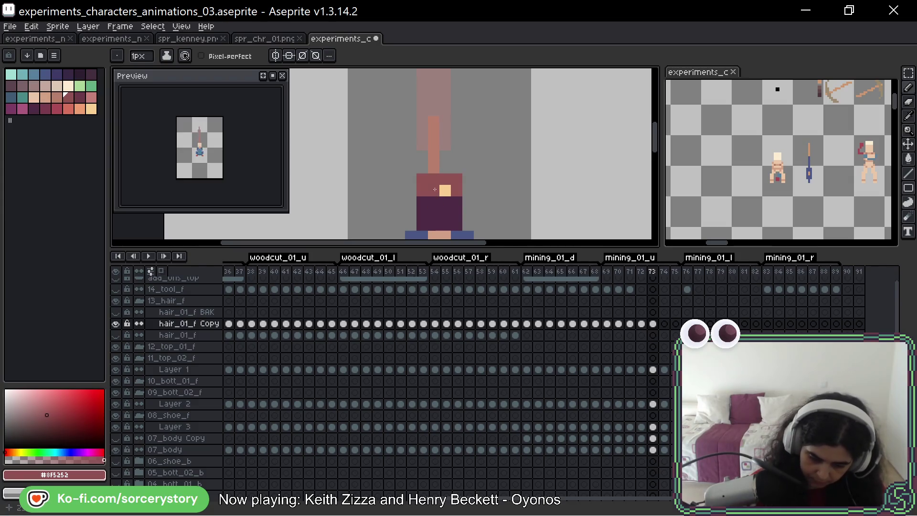
left_click_drag(435, 192, 447, 97)
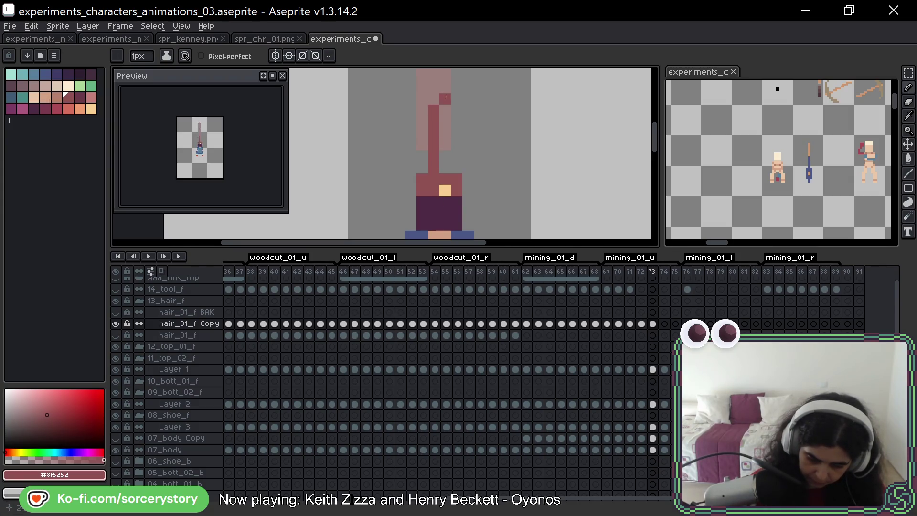
key("ctrl+z")
mouse_move(438, 173)
left_mouse_down()
mouse_move(422, 107)
mouse_move(453, 170)
left_mouse_up()
left_click(445, 168)
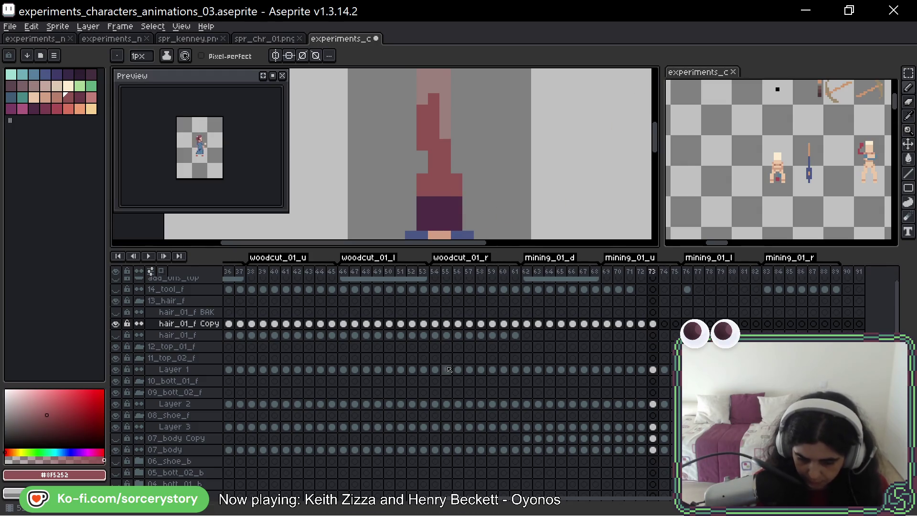
Compare frames 72 and 73, then copy frame 73's hair cel into frame 74
key("Left")
key("Right")
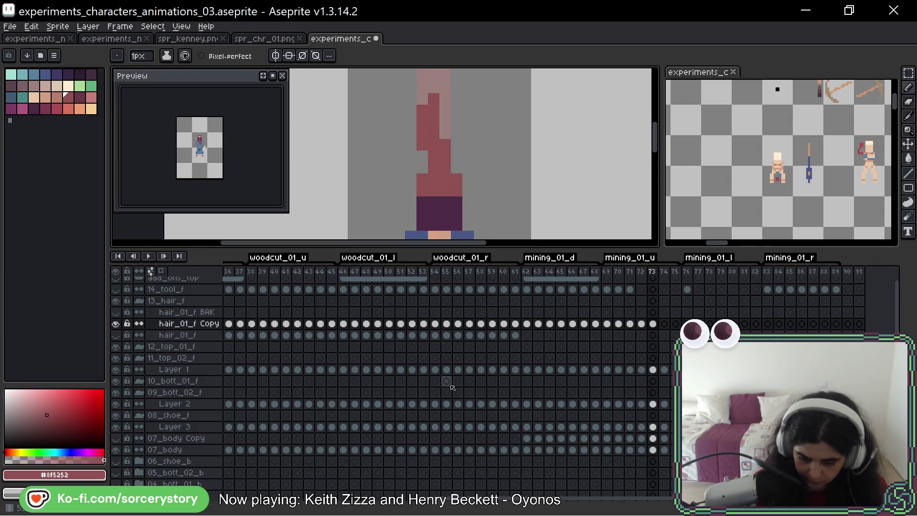
key("Left")
key("Right")
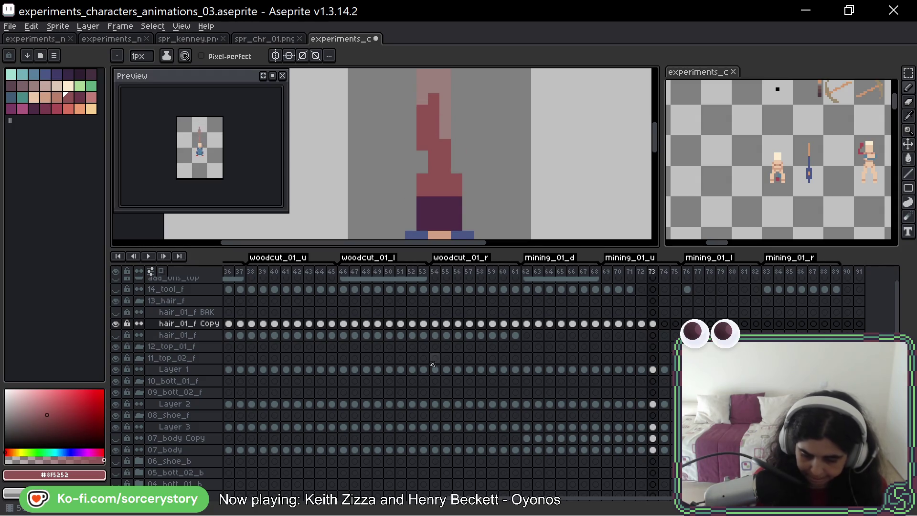
mouse_move(655, 326)
left_mouse_down()
mouse_move(649, 340)
mouse_move(661, 330)
mouse_move(665, 340)
left_mouse_up()
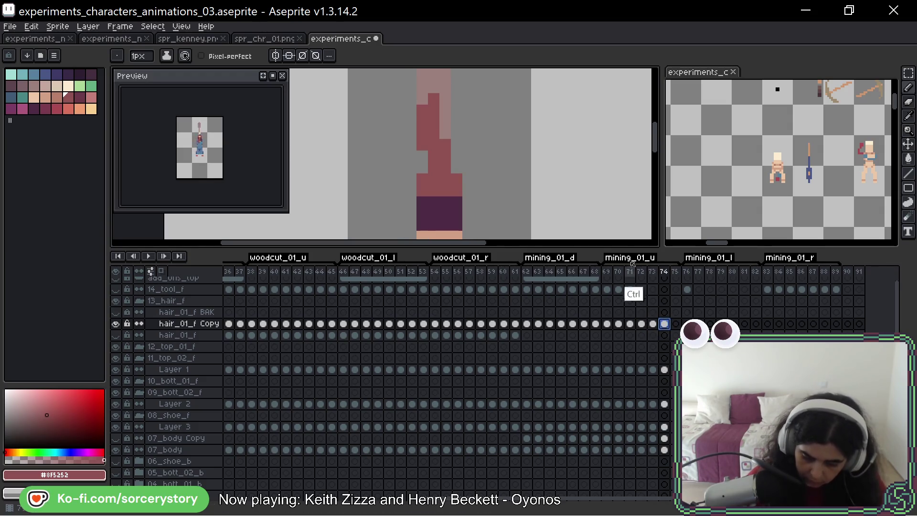
Repaint frame 74's hair red over the shoulders and restore dark purple #4c2b45 lower hair
mouse_move(521, 144)
left_mouse_down()
mouse_move(526, 114)
mouse_move(475, 165)
left_mouse_up()
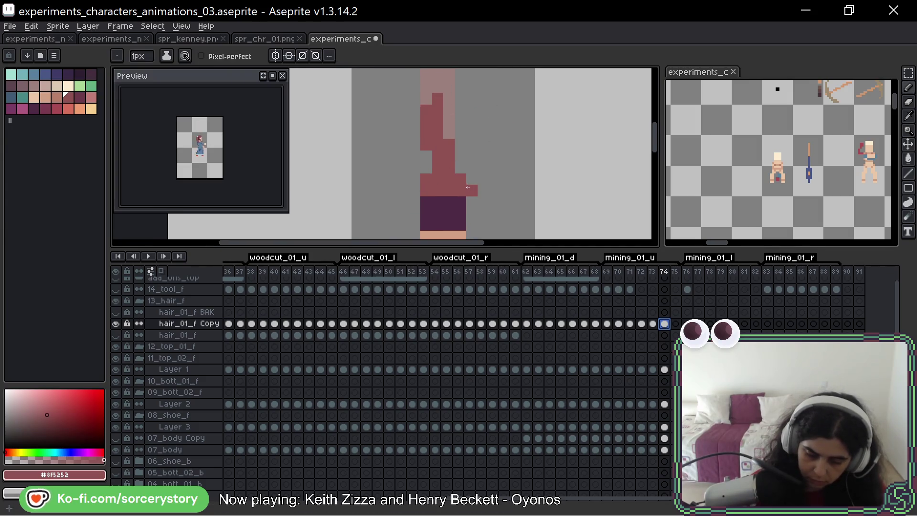
mouse_move(494, 191)
left_mouse_down()
mouse_move(488, 148)
mouse_move(486, 163)
left_mouse_up()
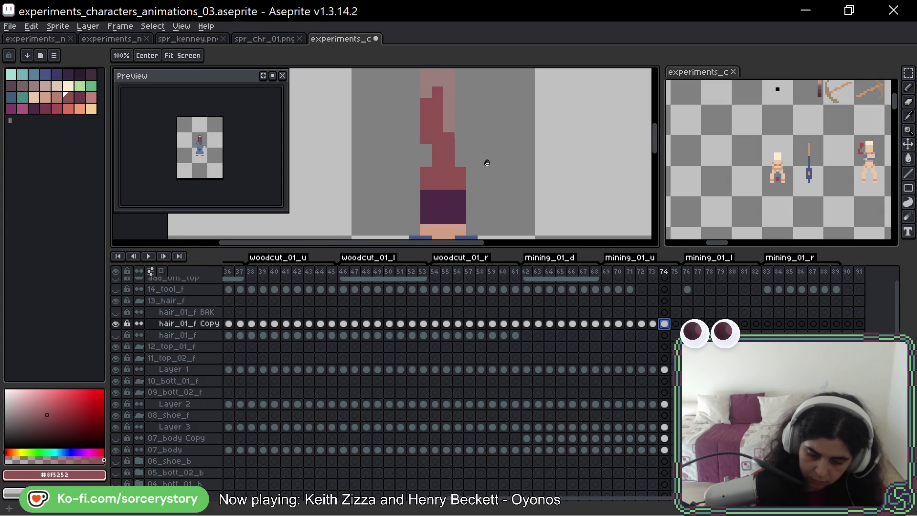
left_click_drag(429, 88, 444, 158)
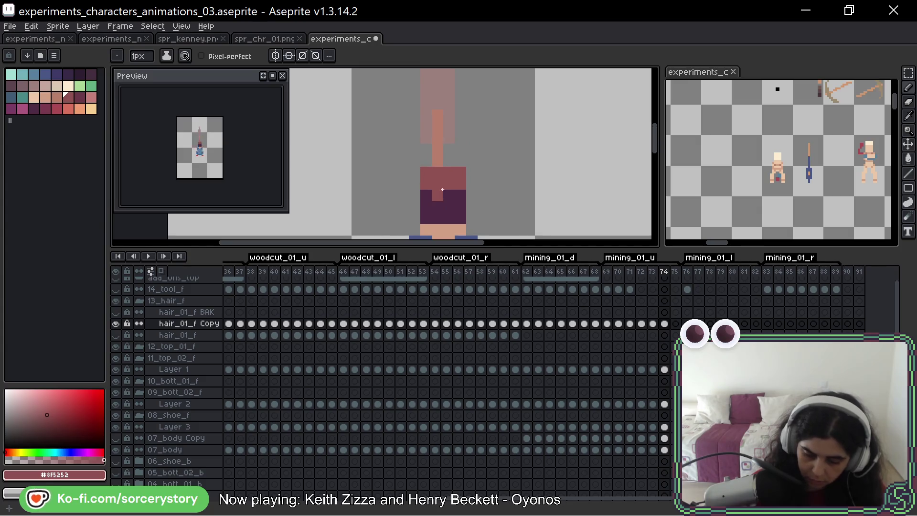
mouse_move(438, 207)
left_mouse_down()
mouse_move(426, 207)
mouse_move(449, 195)
left_mouse_up()
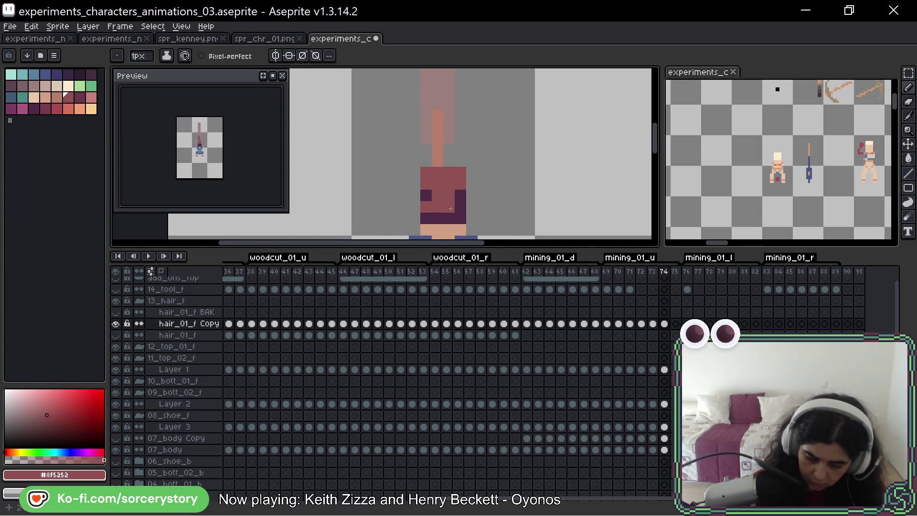
key("ctrl+v")
key("Return")
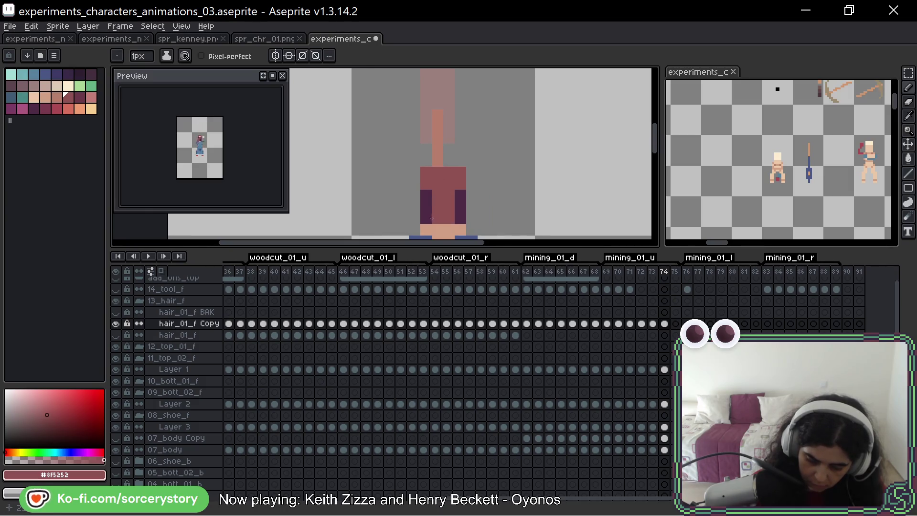
left_click(426, 206, "alt")
left_click_drag(438, 218, 449, 206)
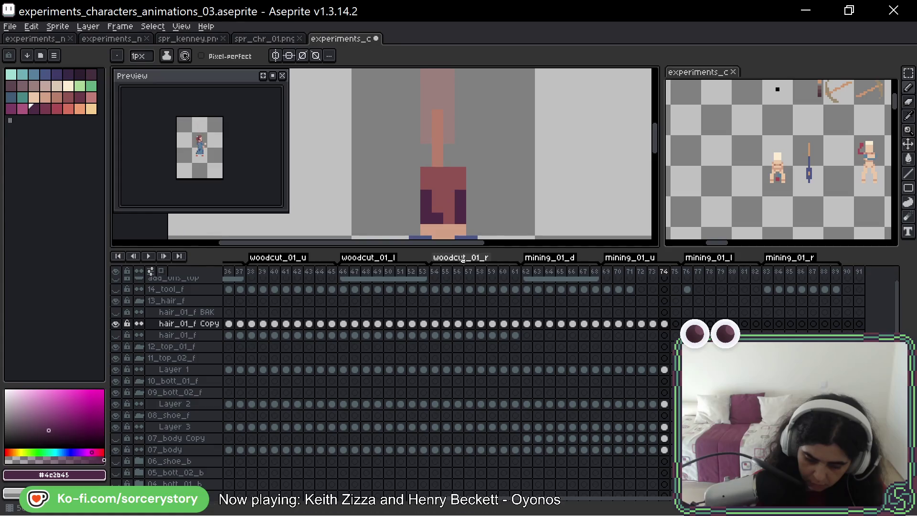
Try and undo red pixels, paint one hair pixel dark purple, then advance to frame 75
key("space")
left_click_drag(511, 160, 507, 109)
left_click(454, 138, "alt")
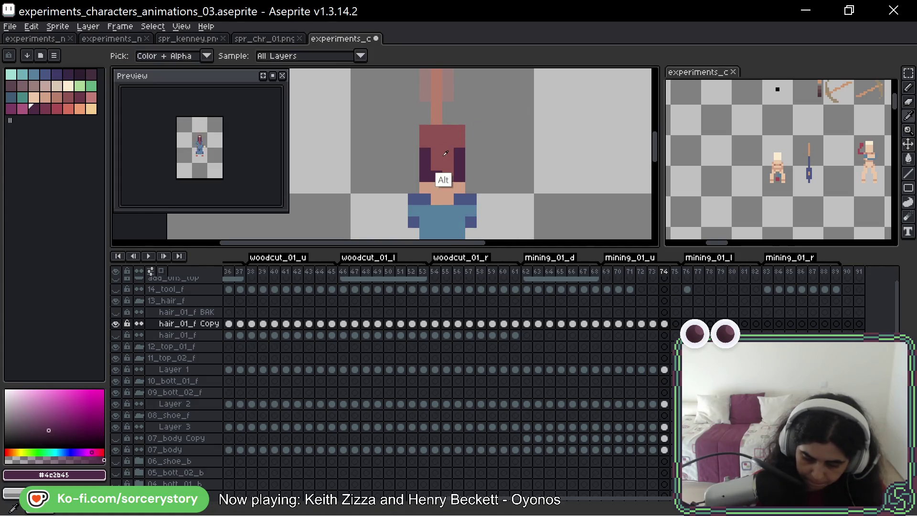
left_click(460, 155)
key("ctrl+z")
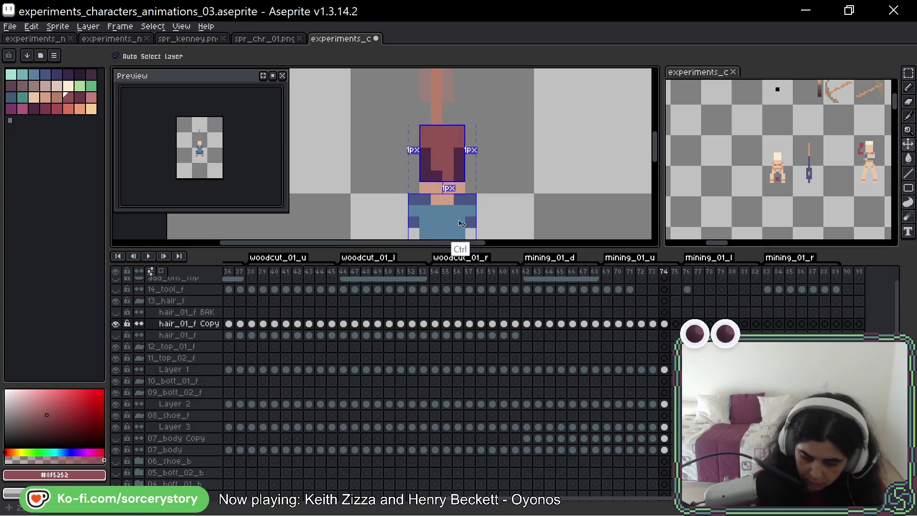
left_click(452, 186)
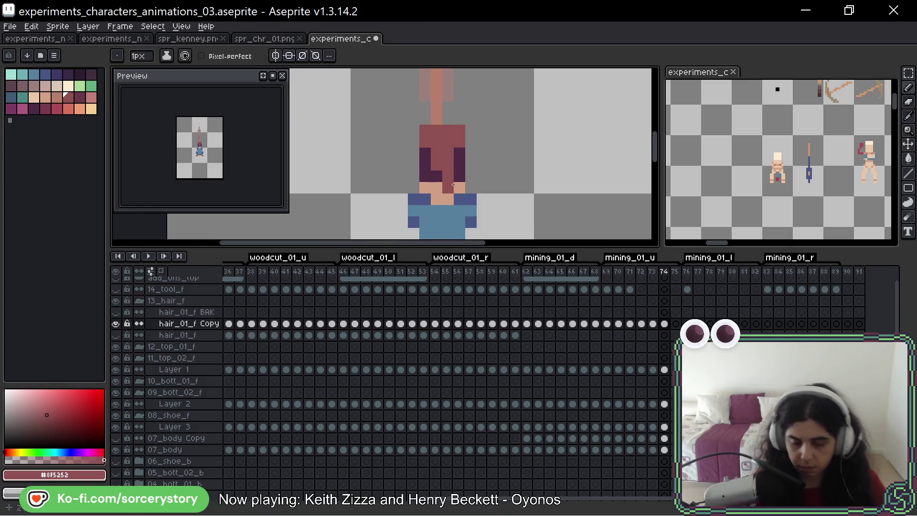
key("ctrl+z")
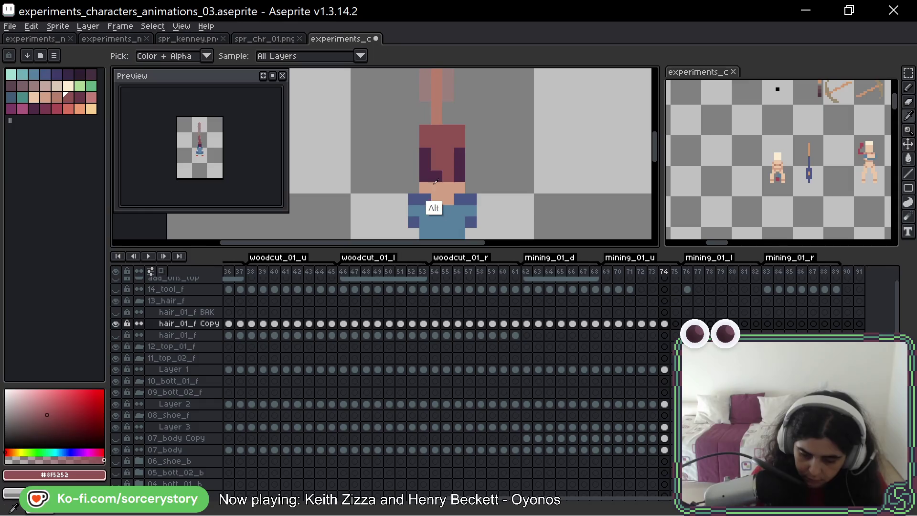
left_click(439, 177, "alt")
left_click(448, 176)
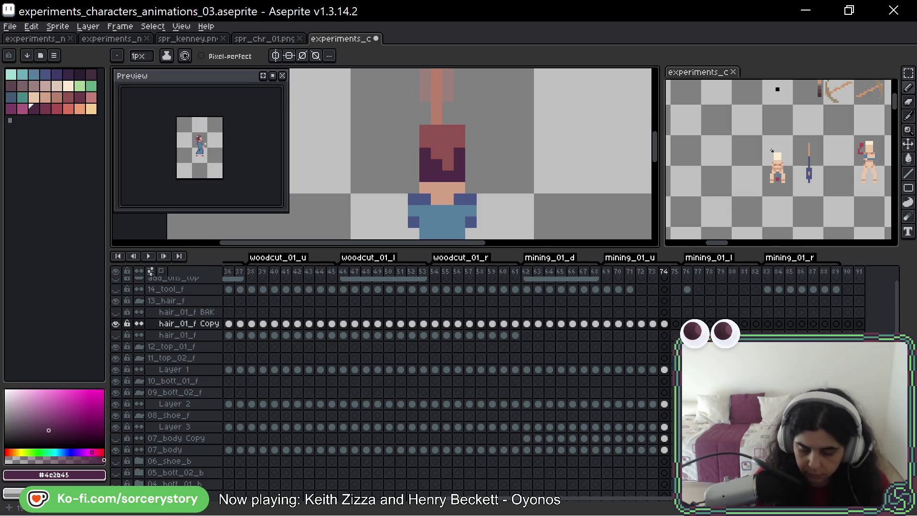
key("comma")
key("period")
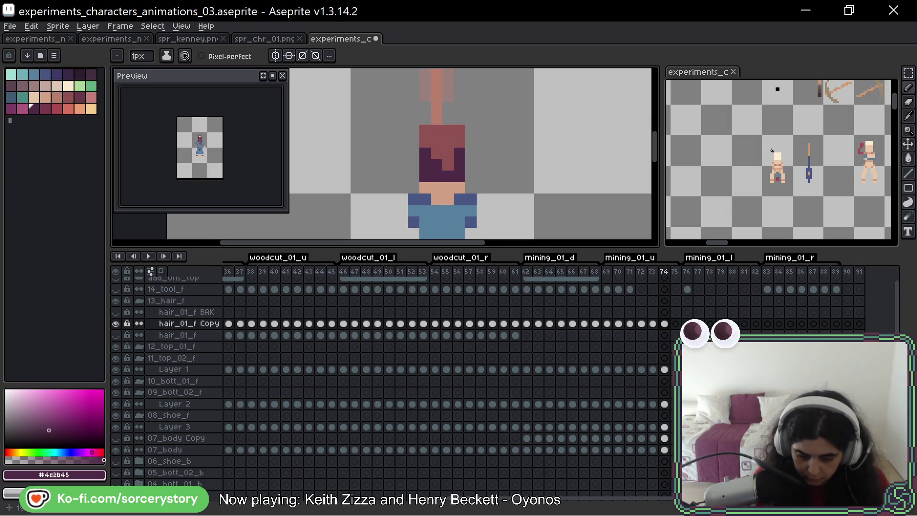
key("period")
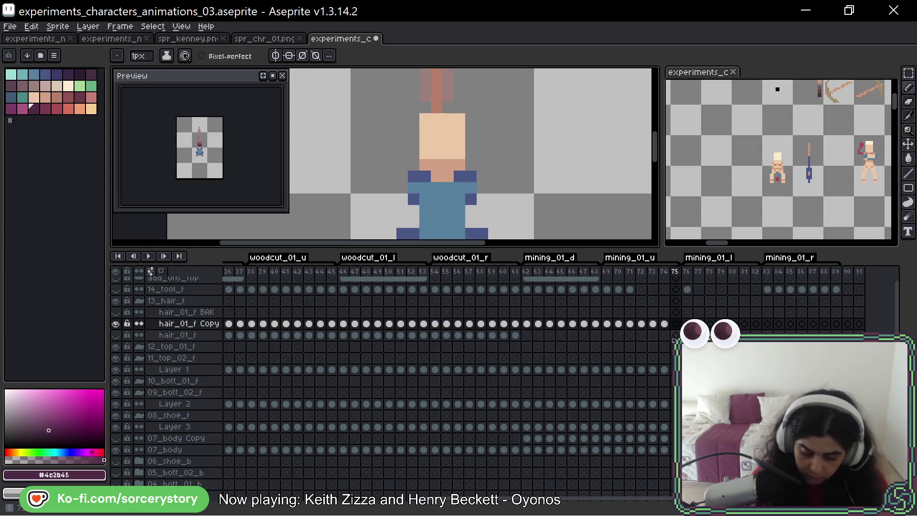
Copy frame 74's hair cel and paste it into frame 75
left_click(664, 324)
key("ctrl+c")
left_click(671, 329)
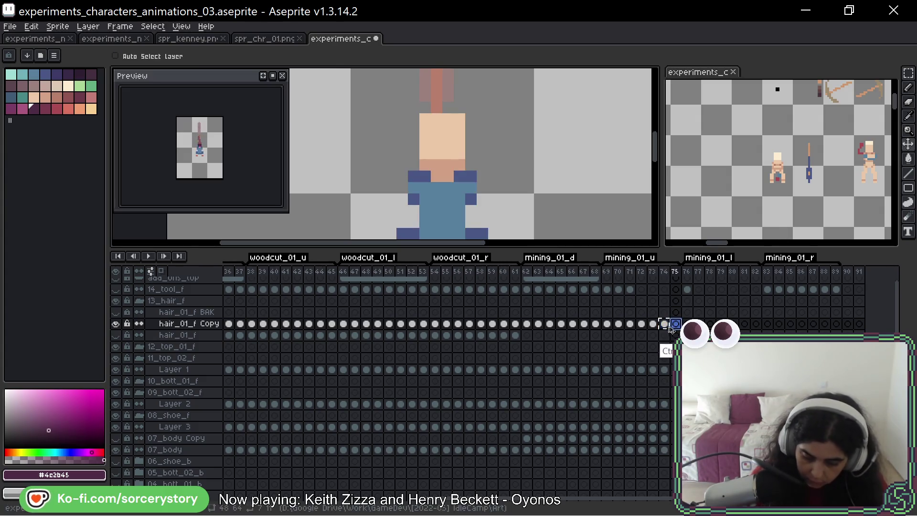
key("ctrl+v")
On frame 74, nudge the hair down one pixel, add red beside the top strand, fill the face notch purple
key("comma")
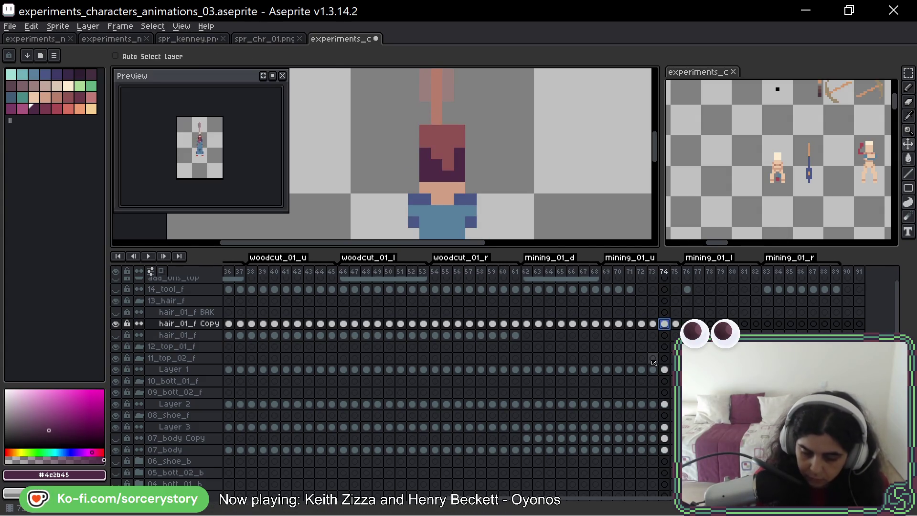
left_click_drag(458, 148, 459, 163)
key("Return")
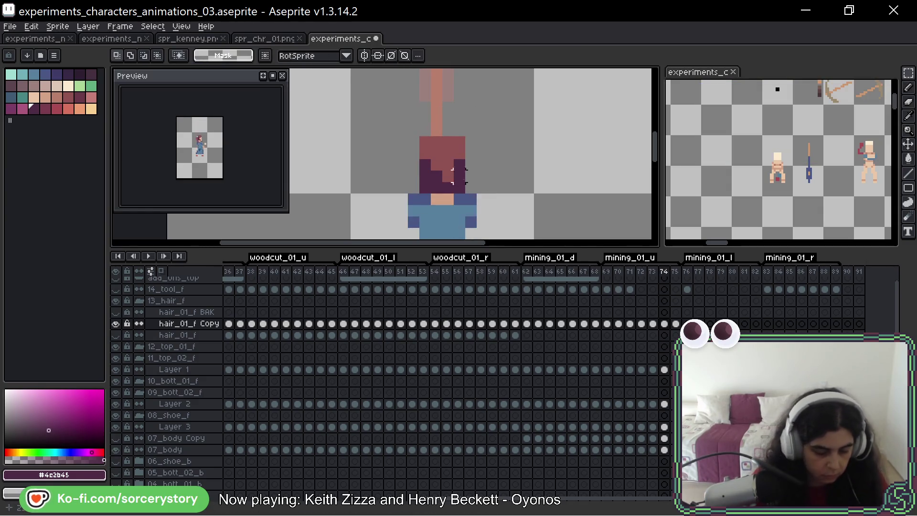
key("b")
left_click(436, 153, "alt")
left_click_drag(435, 130, 447, 119)
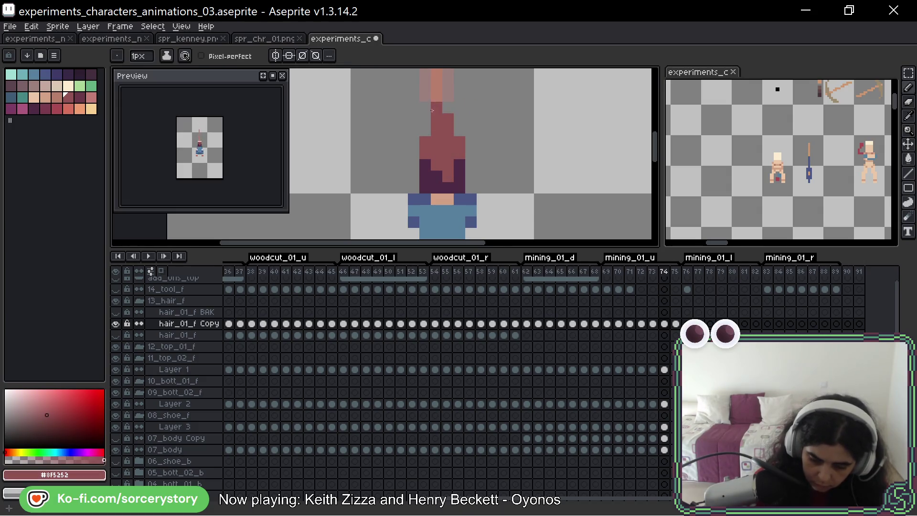
left_click(454, 189, "alt")
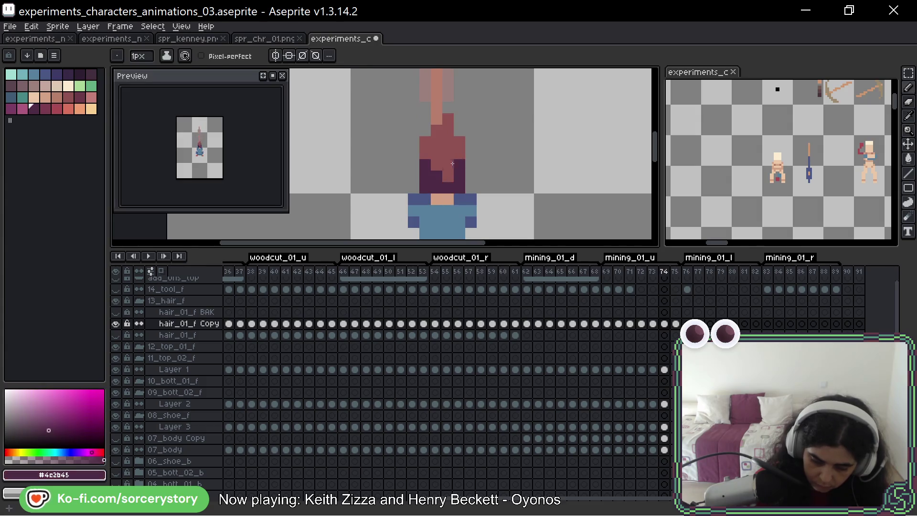
left_click_drag(452, 163, 449, 177)
left_click(450, 109, "alt")
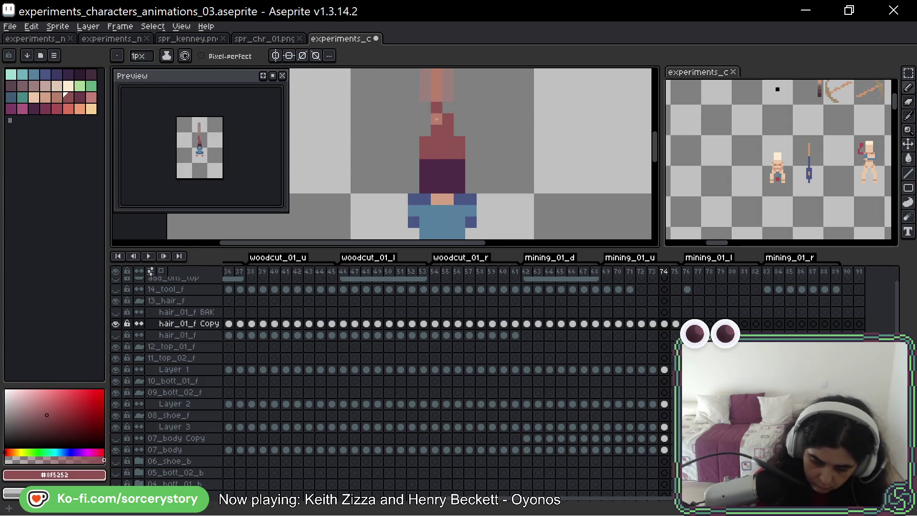
Compare frames 73 and 74, resample the dark purple and red colours, and advance to frame 75
key("Left")
key("Right")
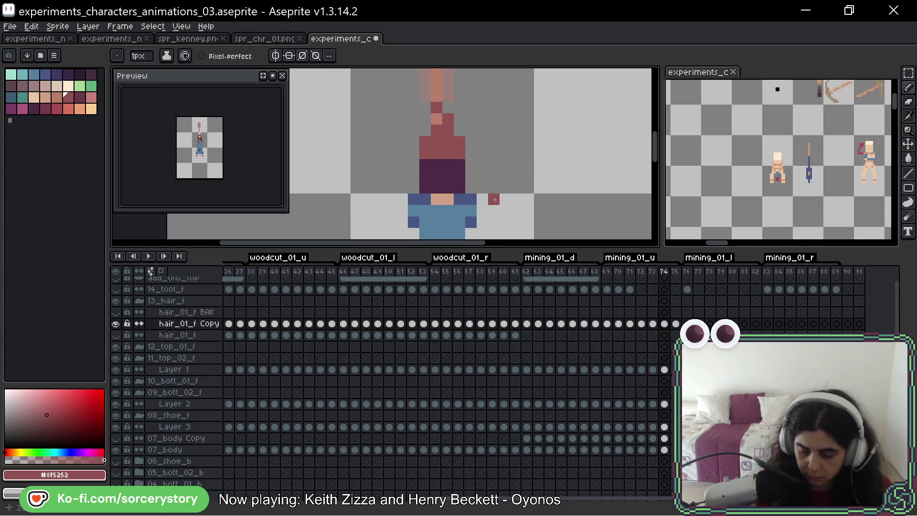
scroll(561, 188, "up", 1)
key("Left")
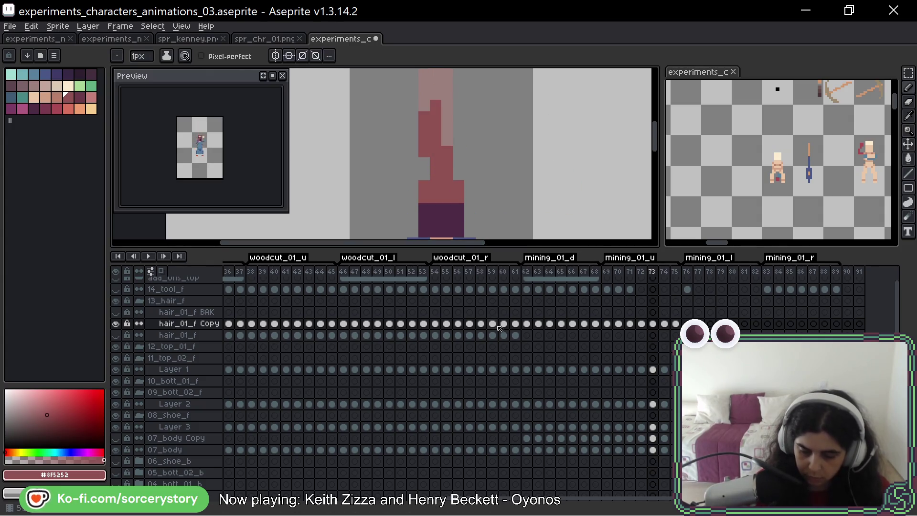
key("Right")
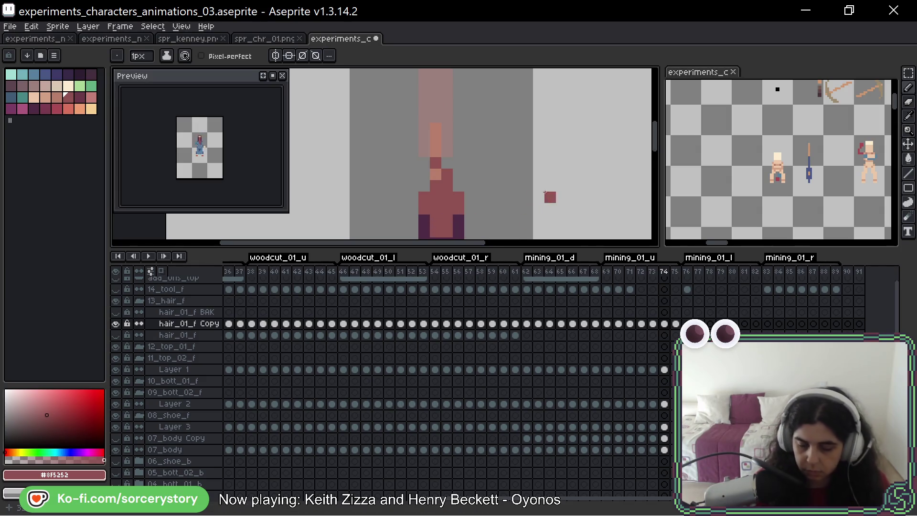
left_click_drag(545, 192, 542, 139)
left_click(442, 170, "alt")
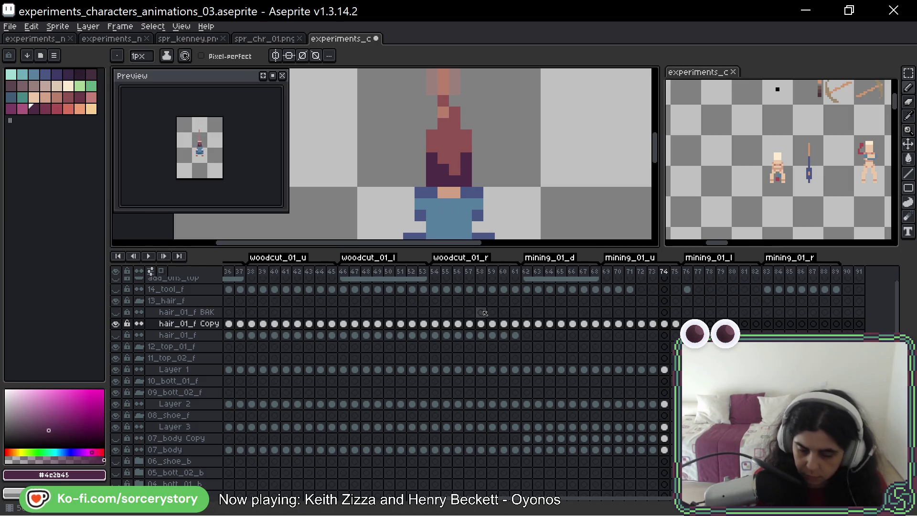
left_click(443, 169, "alt")
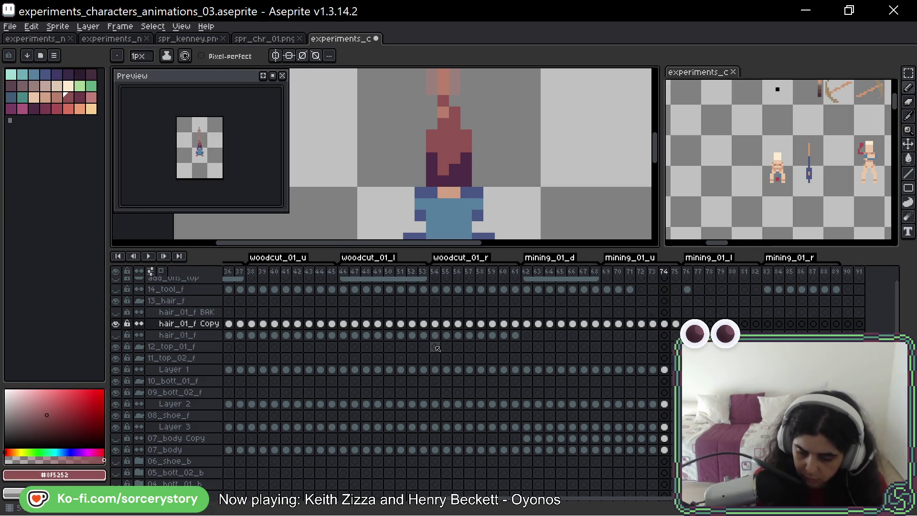
key("Right")
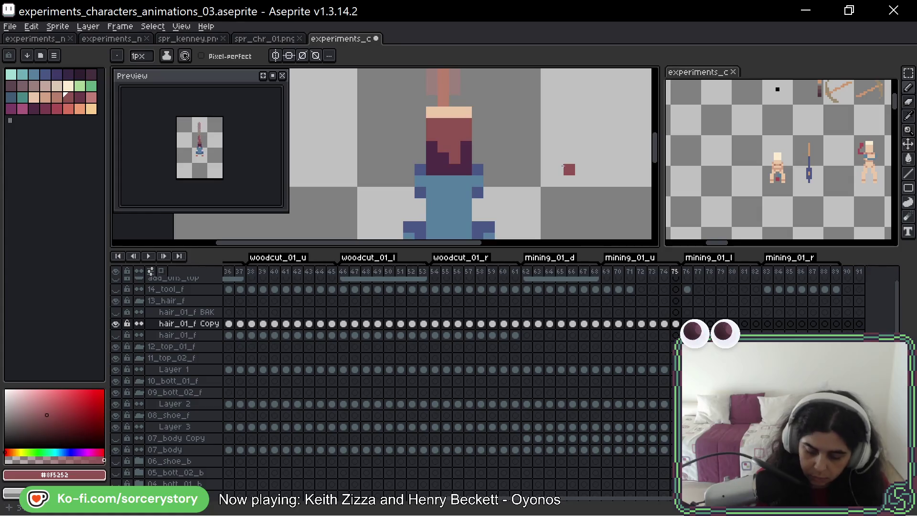
Move frame 75's hair up one pixel and deselect it
key("m")
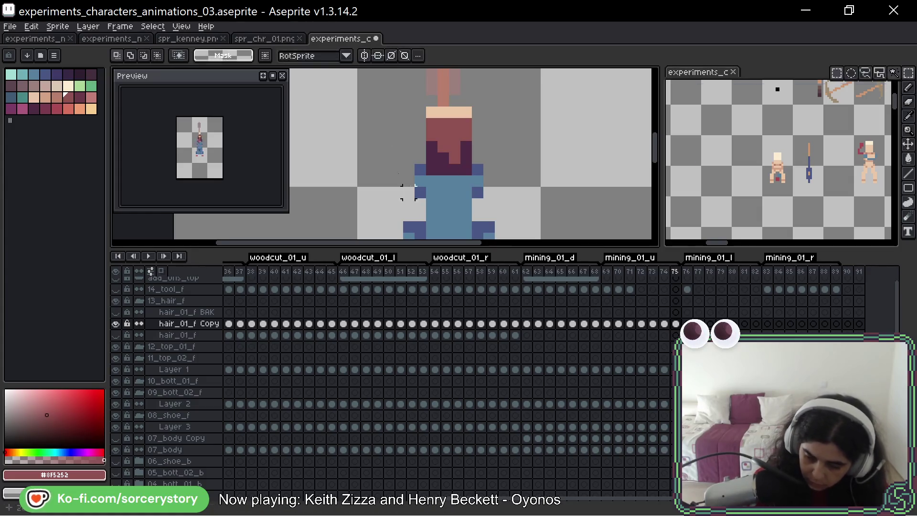
left_click_drag(391, 93, 519, 211)
left_click_drag(483, 174, 483, 162)
key("ctrl+d")
key("b")
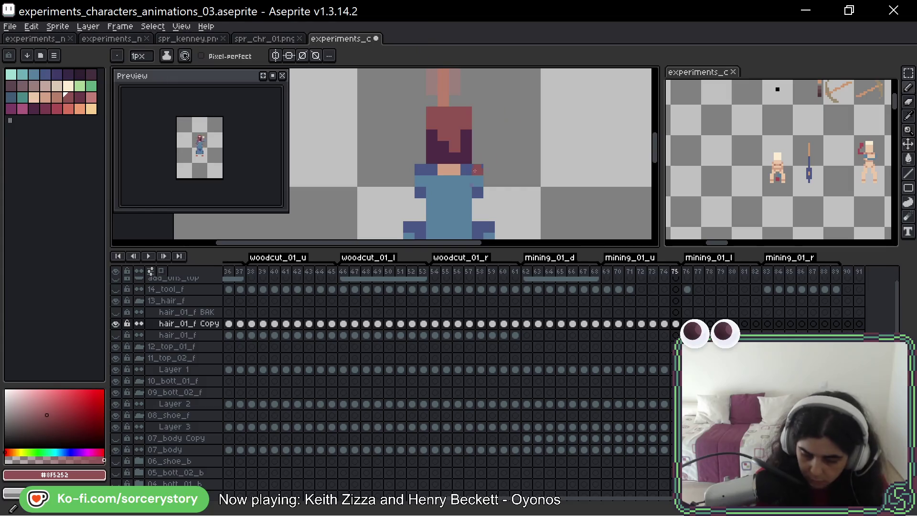
Draw a long red strand down the middle of the character's back, then play the animation
key("Left")
key("Left")
key("Left")
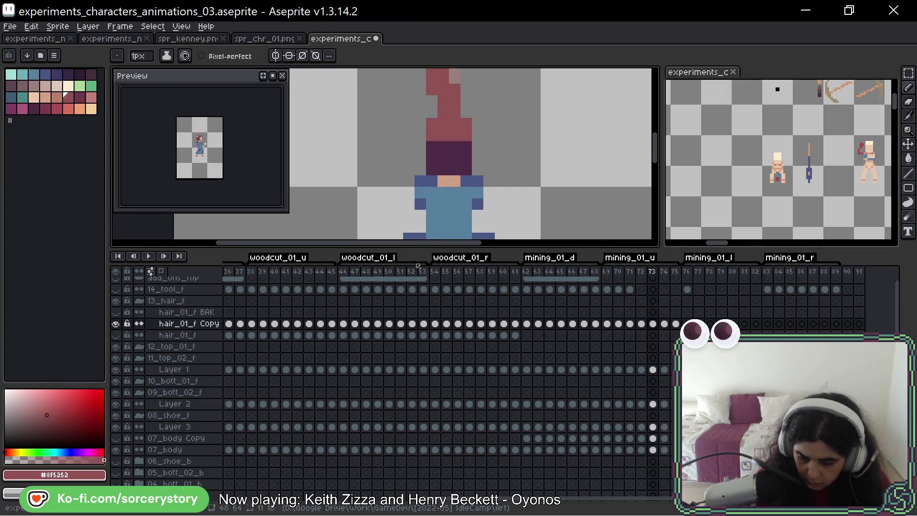
left_click(542, 106, "alt")
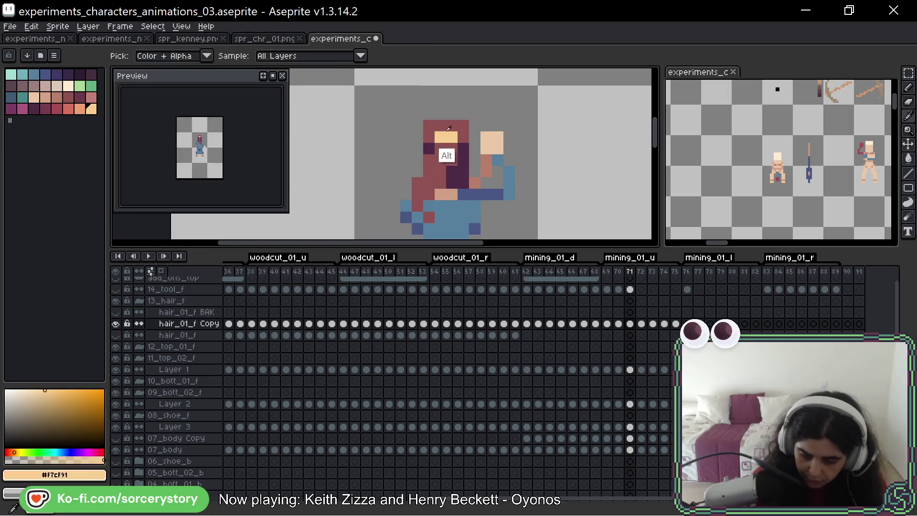
key("Right")
key("Right")
key("Right")
key("Right")
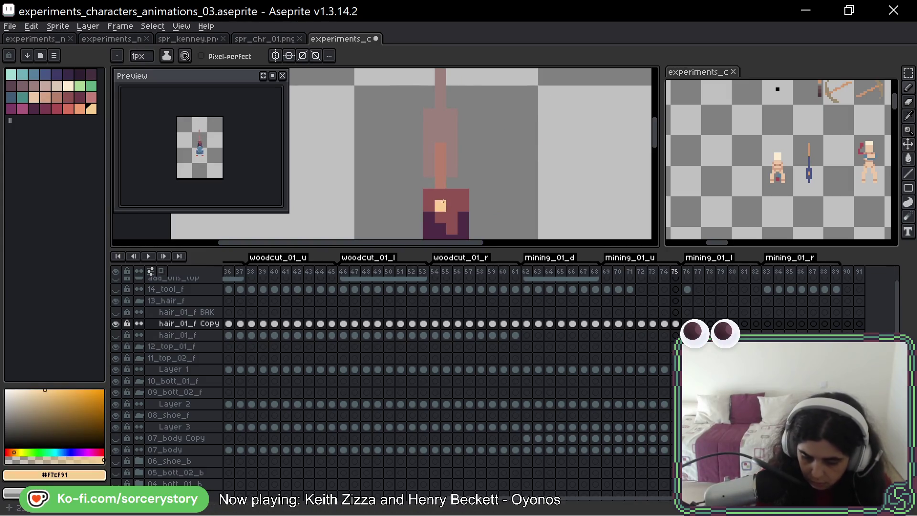
key("space")
left_click_drag(531, 176, 554, 92)
left_click(468, 112, "alt")
left_click_drag(463, 143, 463, 218)
left_click_drag(470, 141, 471, 196)
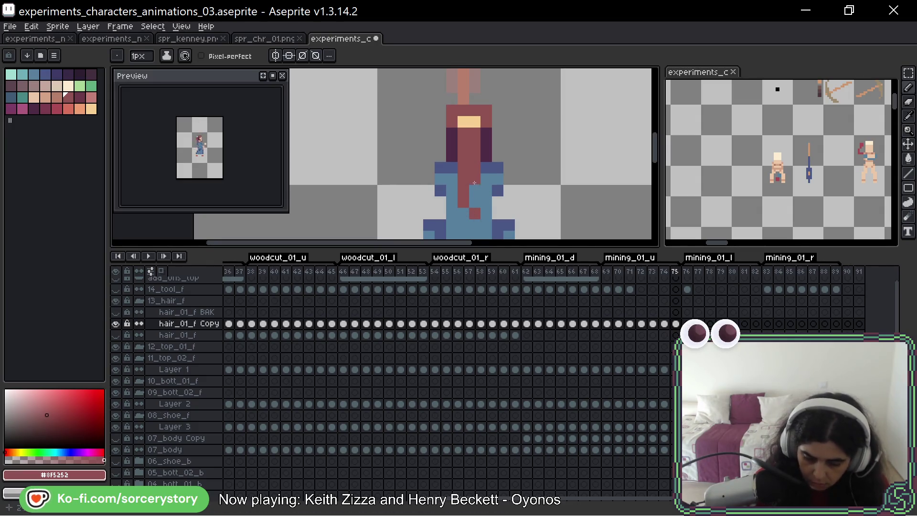
left_click(475, 213)
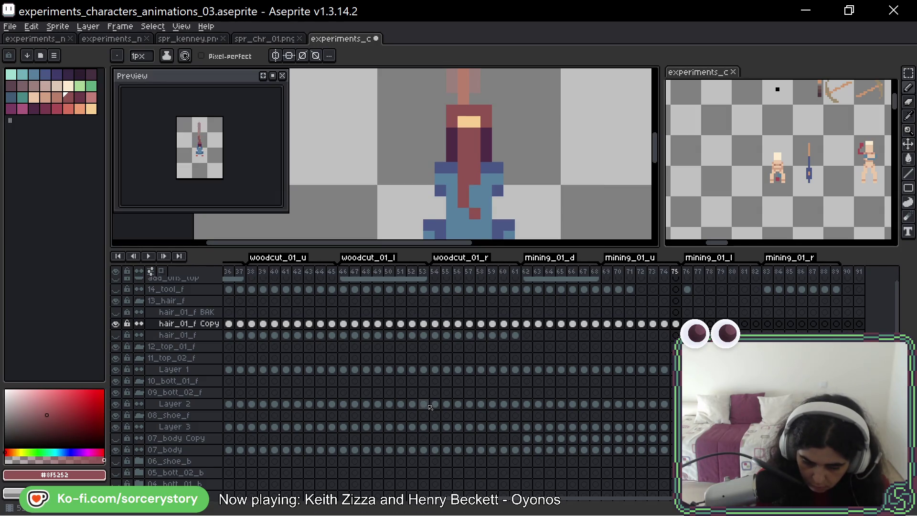
key("Return")
scroll(489, 166, "down", 2)
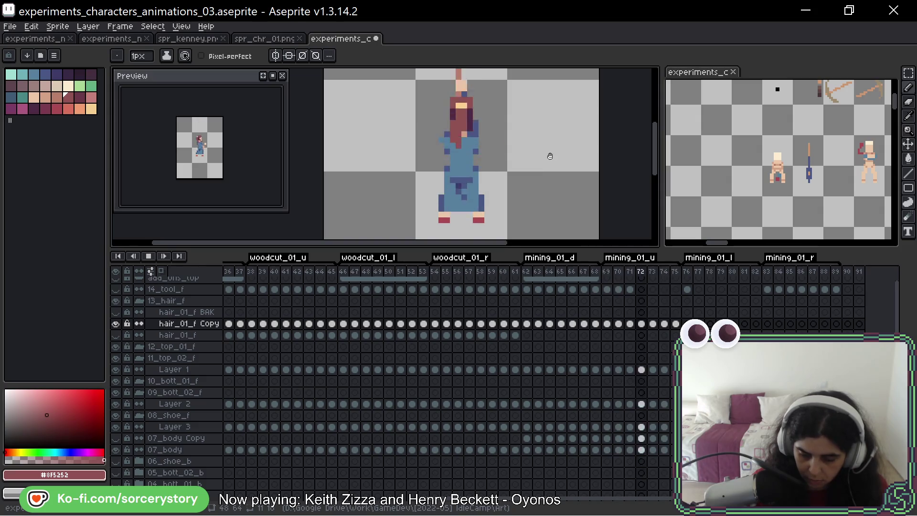
Stop playback and step to frame 74, comparing it with the neighbouring frames 73 and 75
mouse_move(550, 156)
left_mouse_down()
mouse_move(545, 164)
mouse_move(544, 156)
left_mouse_up()
key("Return")
key("Right")
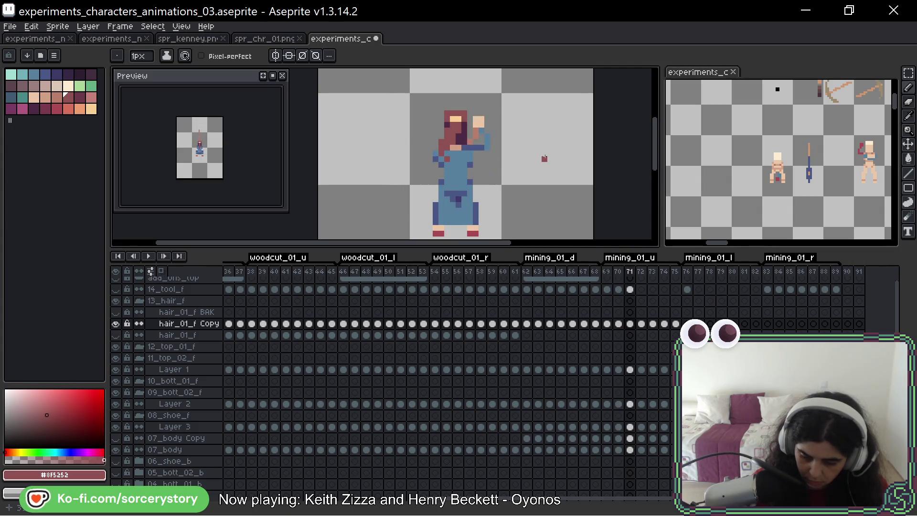
key("Right")
key("Right")
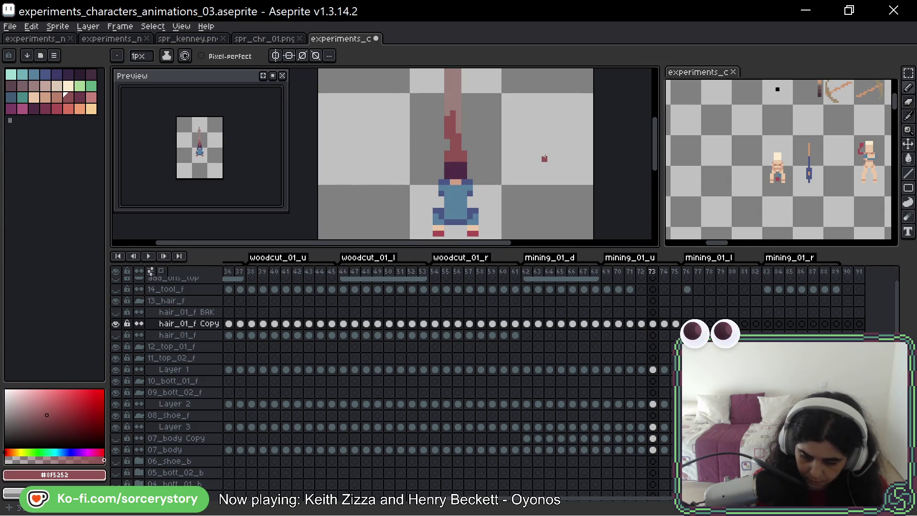
key("Right")
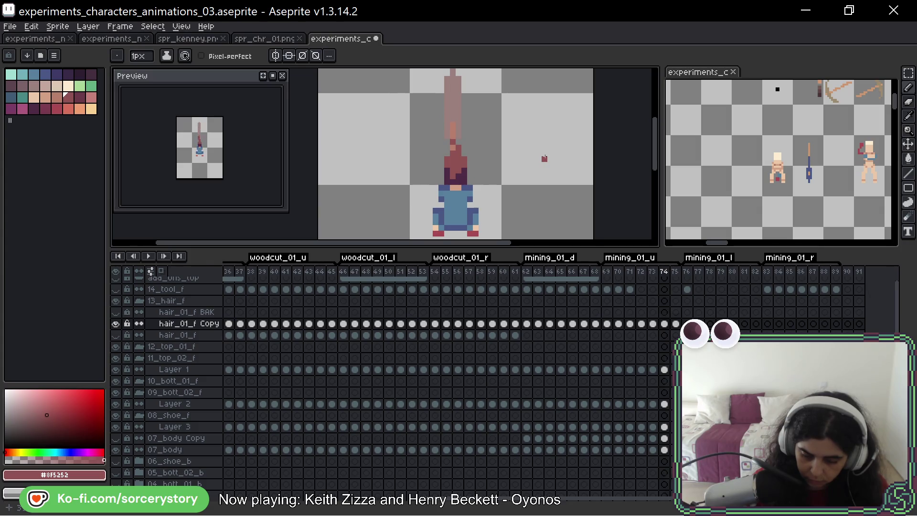
key("Right")
key("Left")
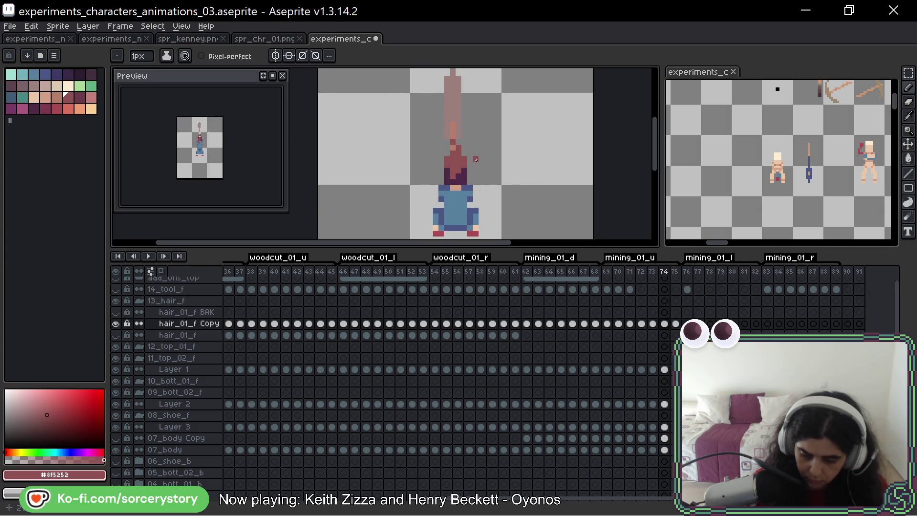
key("Right")
key("Left")
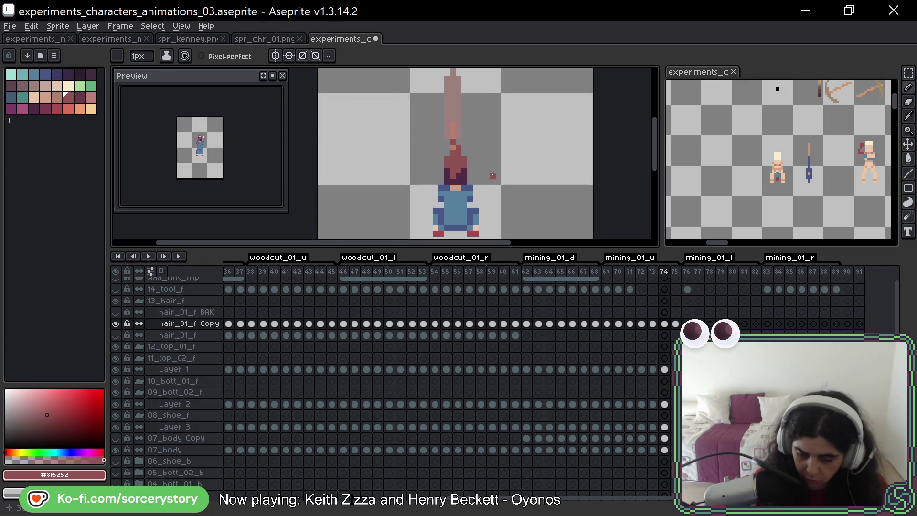
key("Right")
key("Left")
key("Right")
Paint skin pixels on frame 74's face and fix the neck pixels under the hair in red
scroll(468, 148, "up", 1)
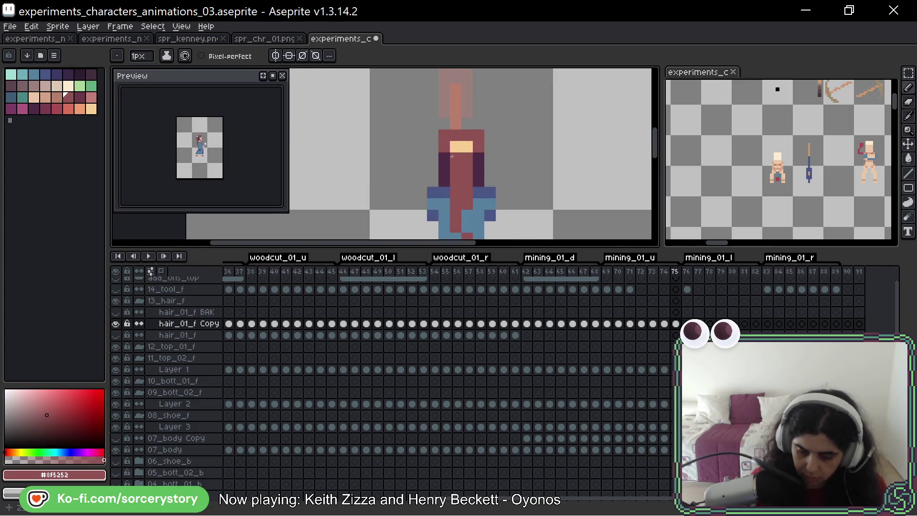
left_click(468, 146, "alt")
key("Left")
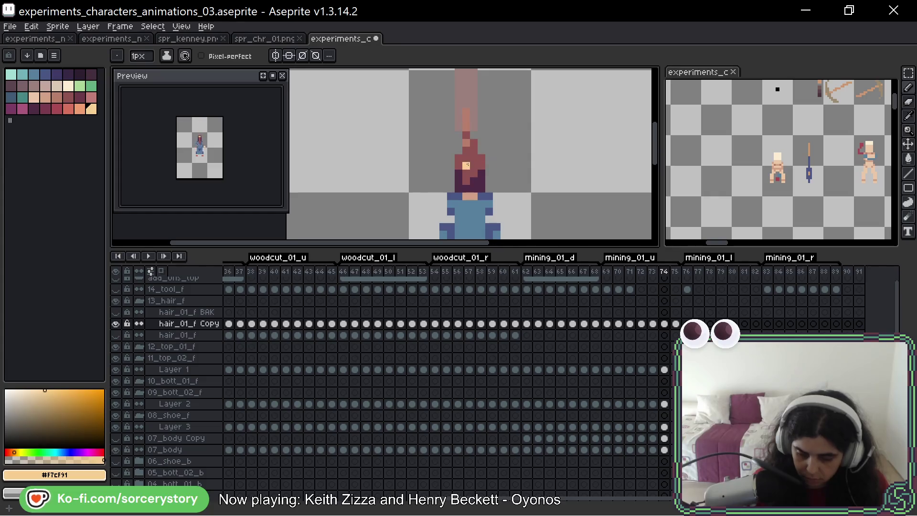
left_click_drag(466, 165, 476, 154)
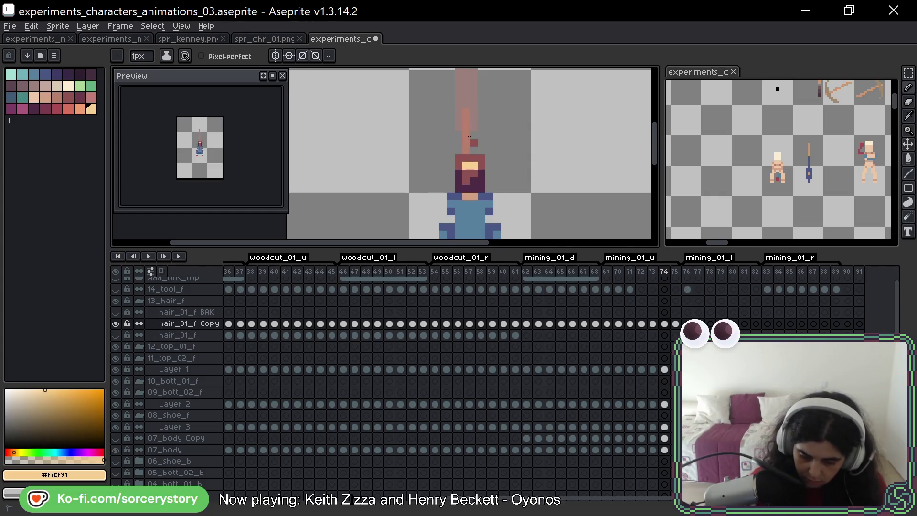
left_click(476, 156, "alt")
scroll(473, 139, "down", 2)
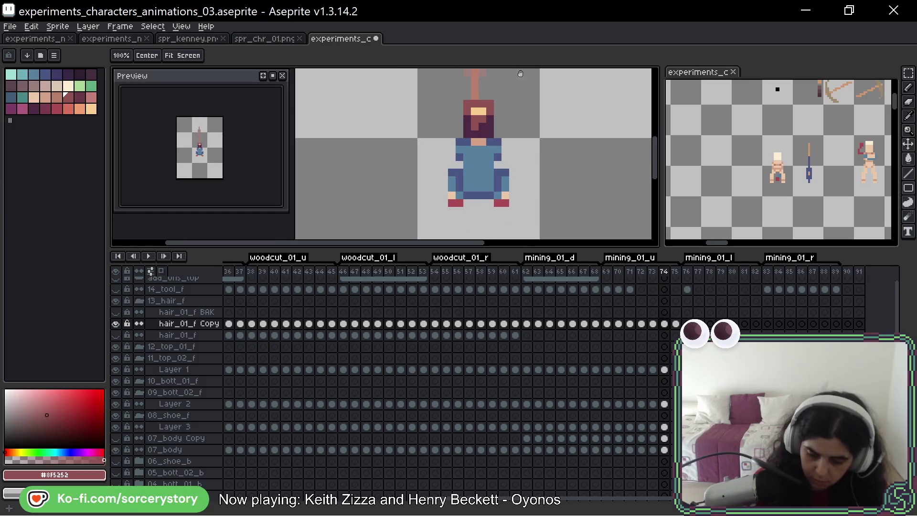
left_click(483, 149)
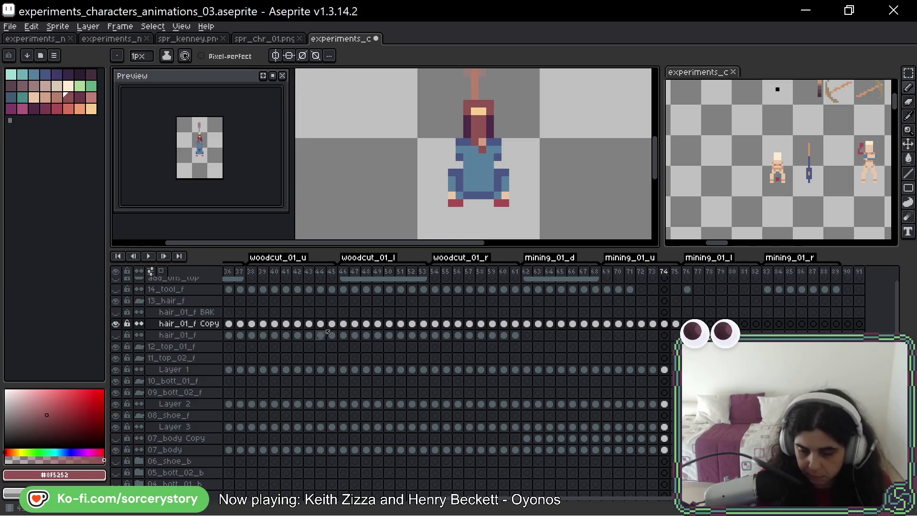
key("ctrl+z")
left_click(478, 142)
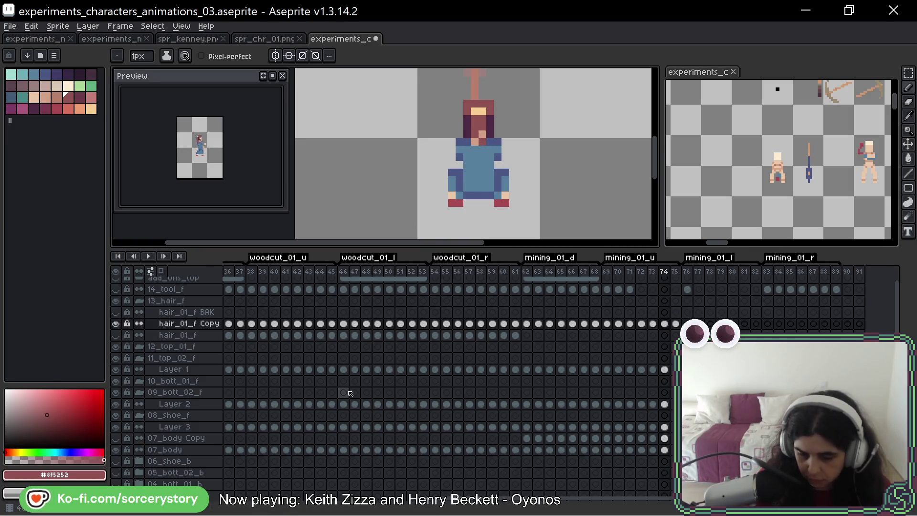
left_click(487, 150, "alt")
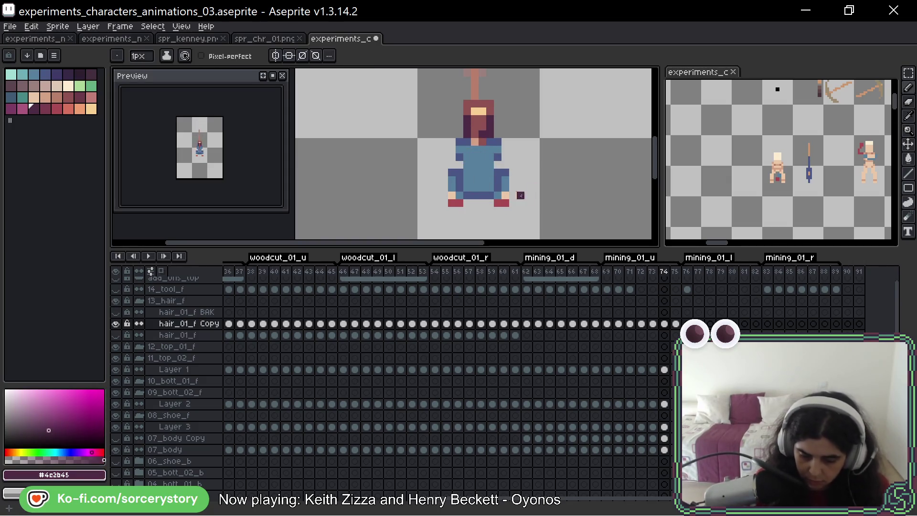
scroll(573, 168, "down", 2)
Replay the animation, pausing once on frame 74 to check the hair layer's bounds
key("Return")
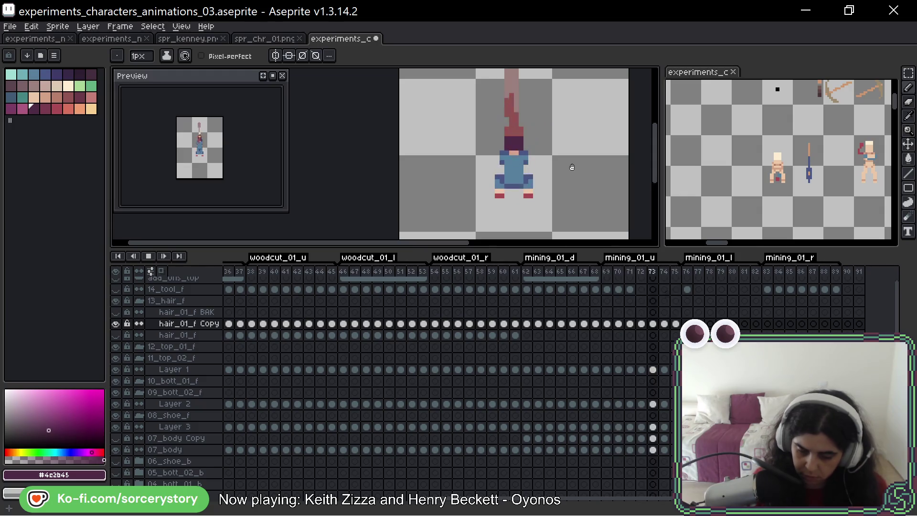
key("Return")
key("ctrl")
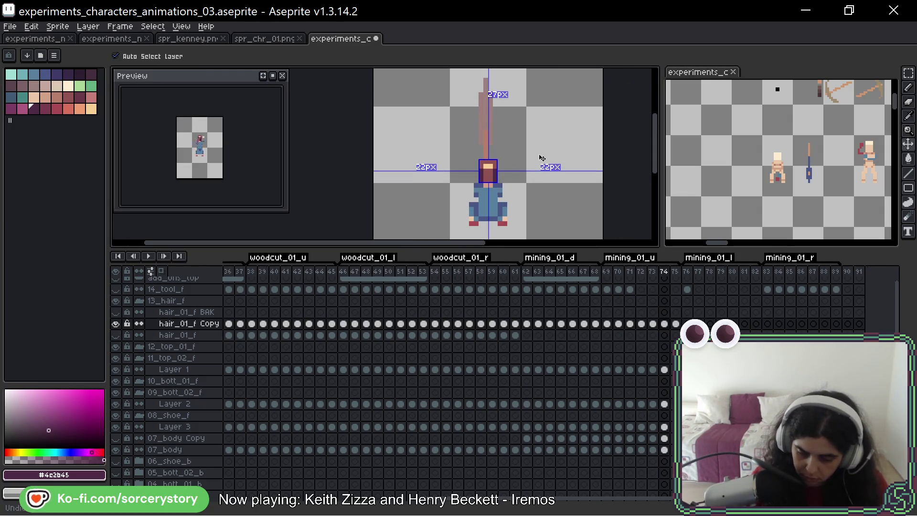
key("Return")
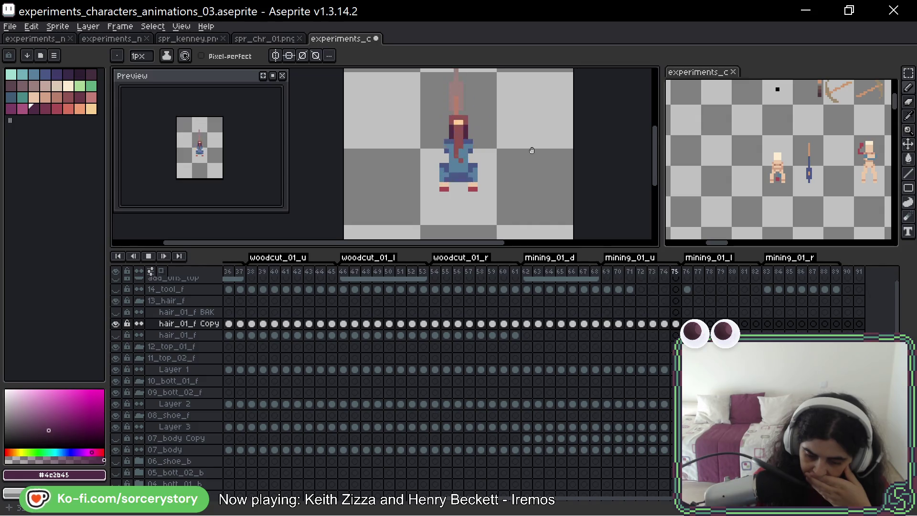
scroll(533, 151, "down", 3)
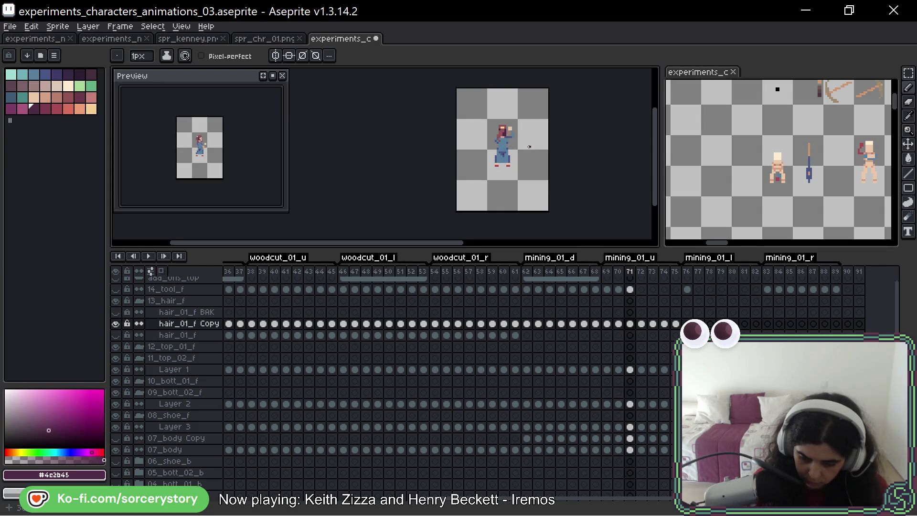
On frame 72, recolour the hair's right edge and shoulder pixels with red, dark purple and skin tone
scroll(530, 139, "up", 2)
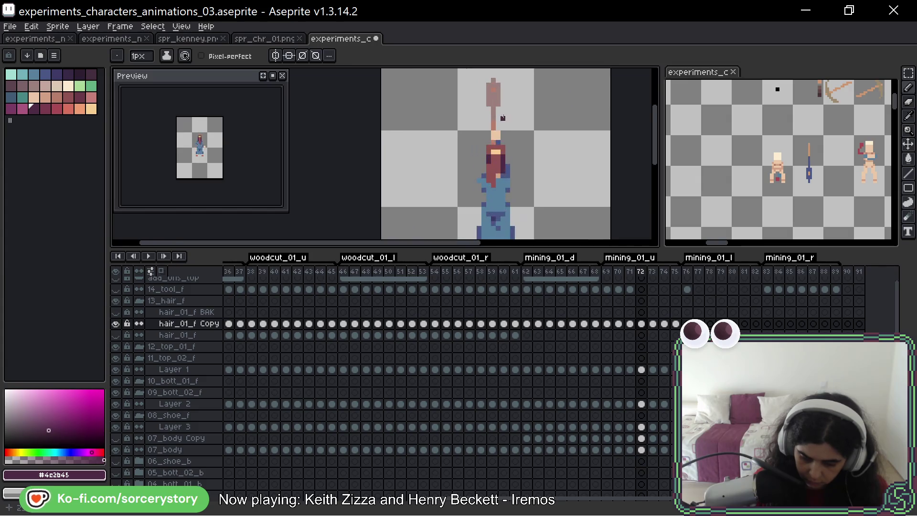
scroll(507, 128, "up", 4)
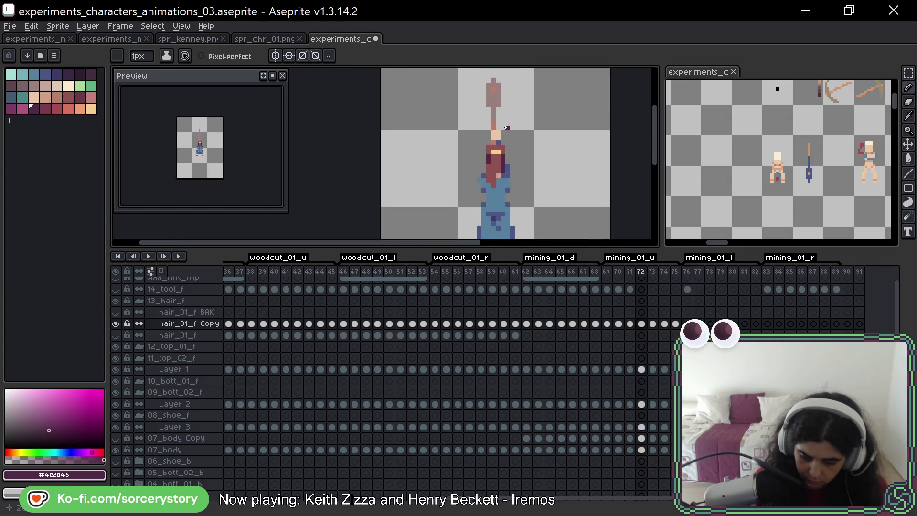
left_click(506, 114, "alt")
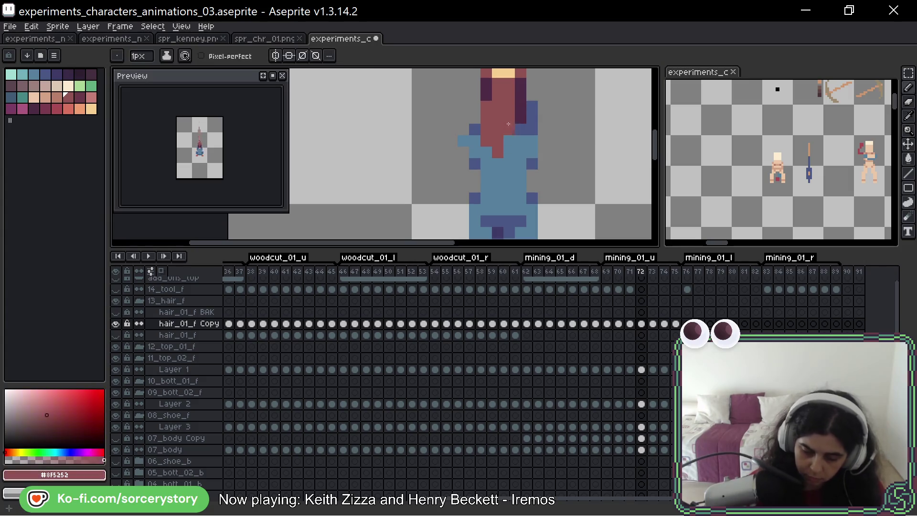
left_click_drag(510, 129, 510, 141)
left_click(490, 108, "alt")
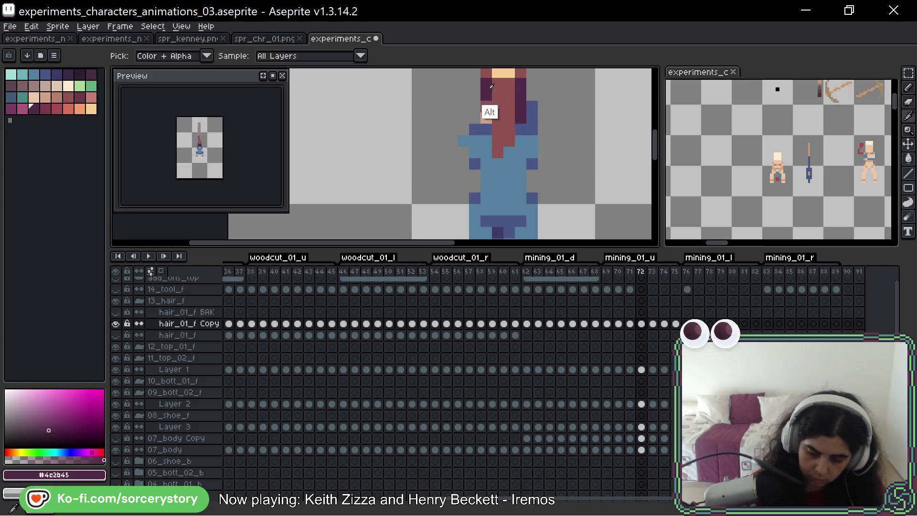
left_click(500, 138, "alt")
mouse_move(487, 141)
left_mouse_down()
mouse_move(477, 155)
mouse_move(513, 138)
left_mouse_up()
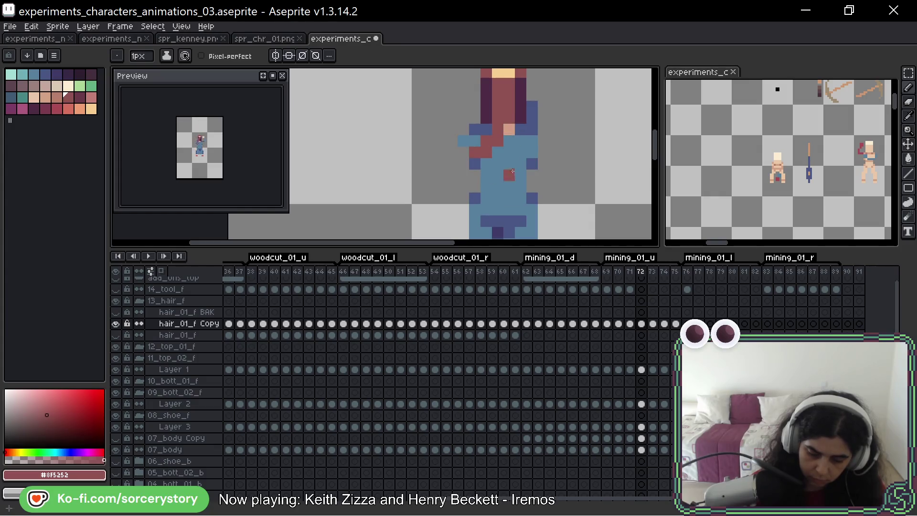
left_click(510, 130)
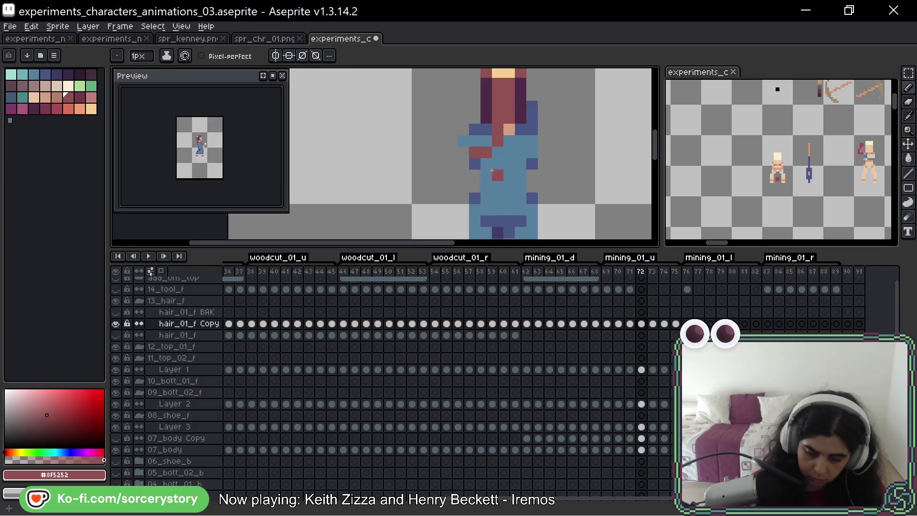
left_click_drag(509, 141, 510, 127)
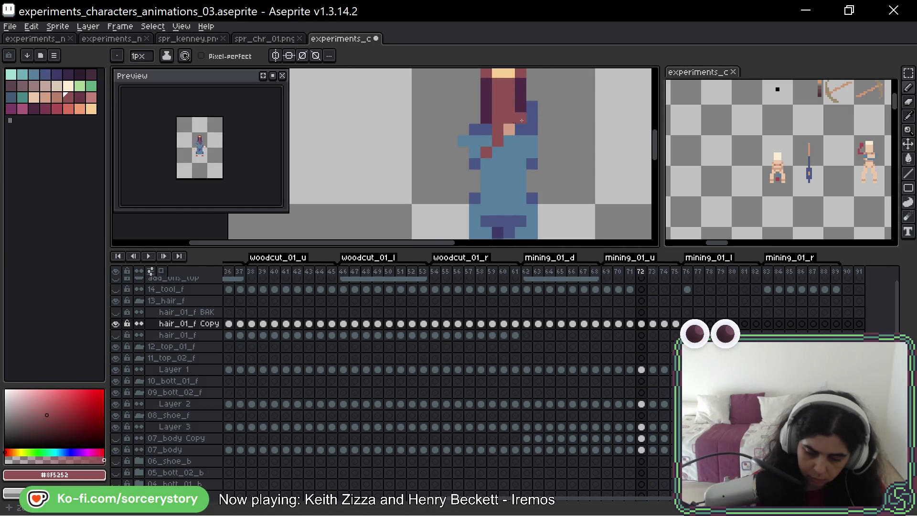
left_click(491, 121)
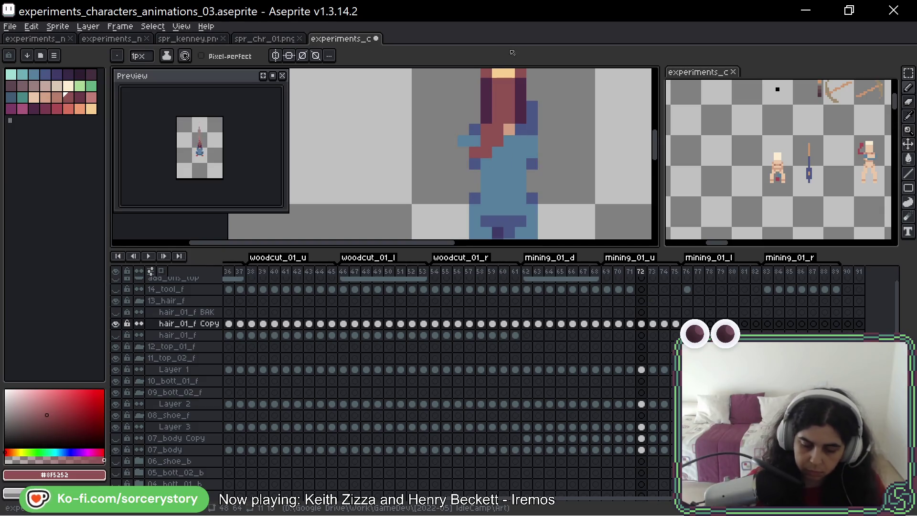
scroll(522, 96, "down", 3)
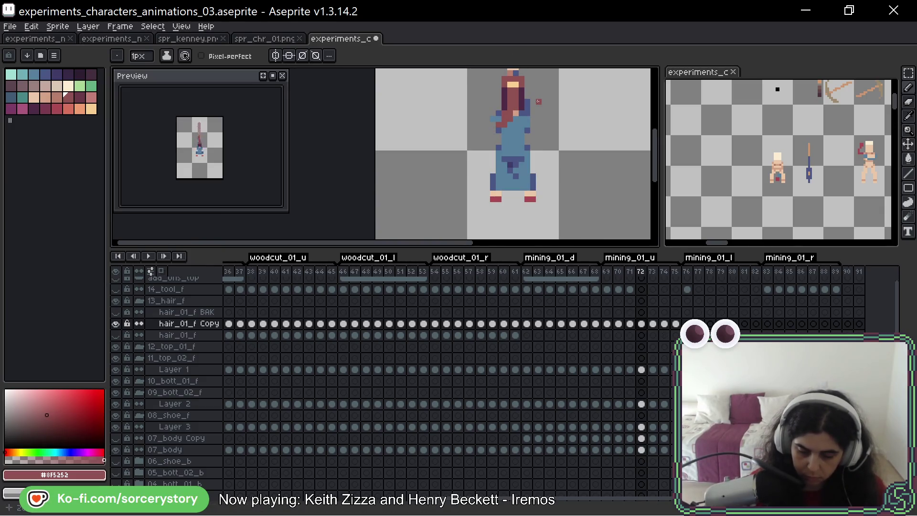
Step ahead to frame 75 with the whole character in view, comparing it against frame 74
key("Right")
left_click_drag(504, 83, 478, 116)
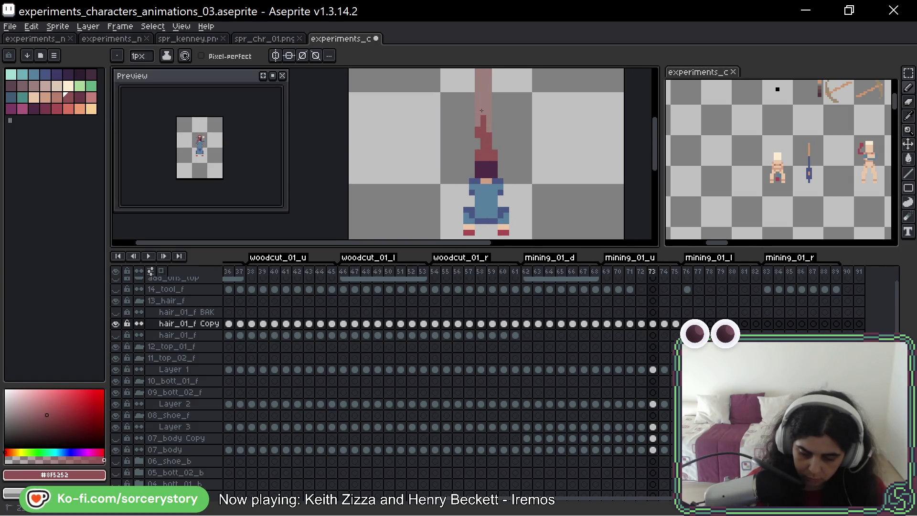
key("Right")
left_click_drag(535, 117, 519, 118)
key("Right")
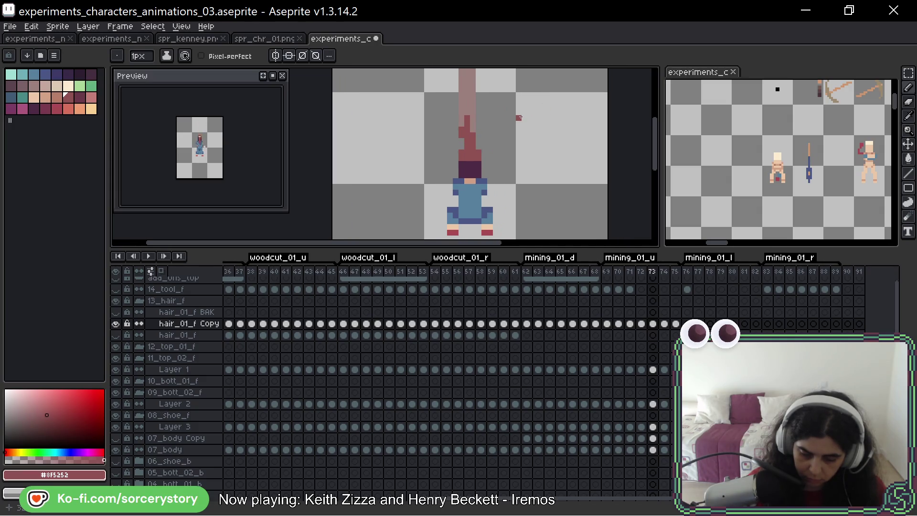
key("Left")
key("Right")
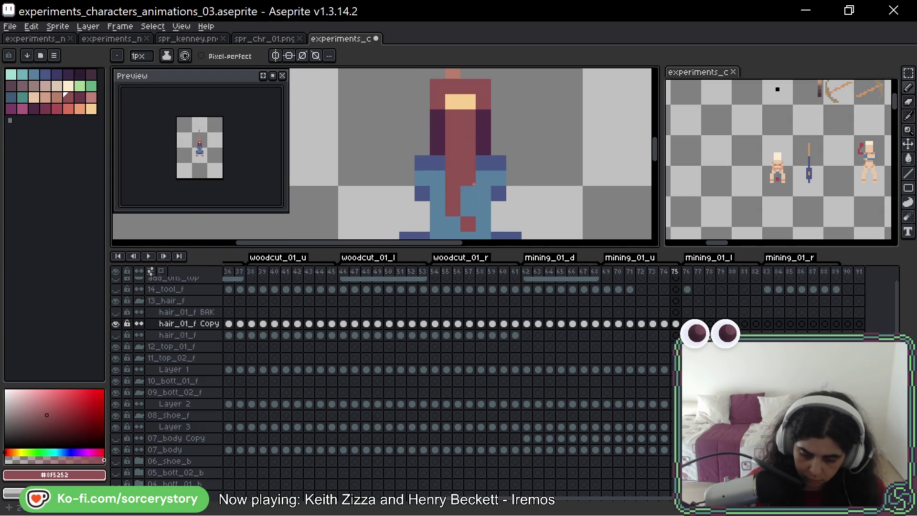
On frame 75, add a hair pixel below the strand and turn a stray hair pixel into skin
scroll(473, 182, "up", 4)
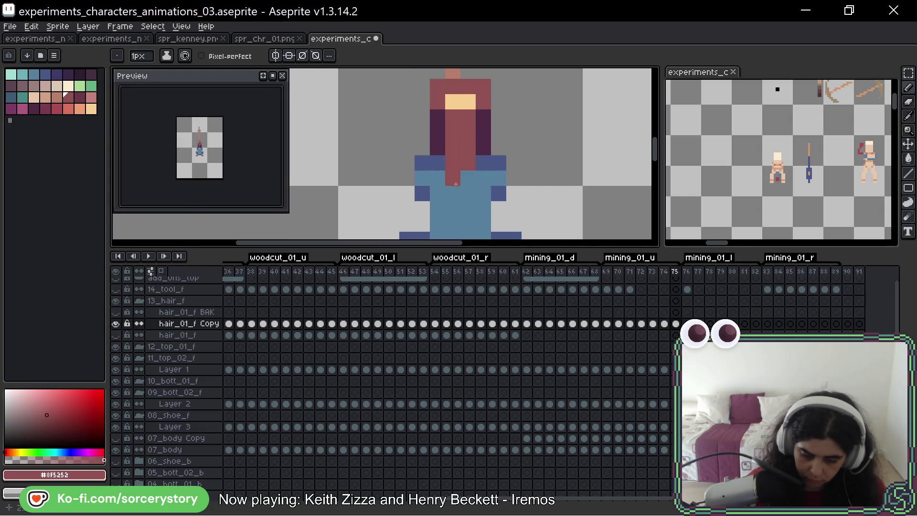
left_click(452, 193)
scroll(526, 171, "down", 3)
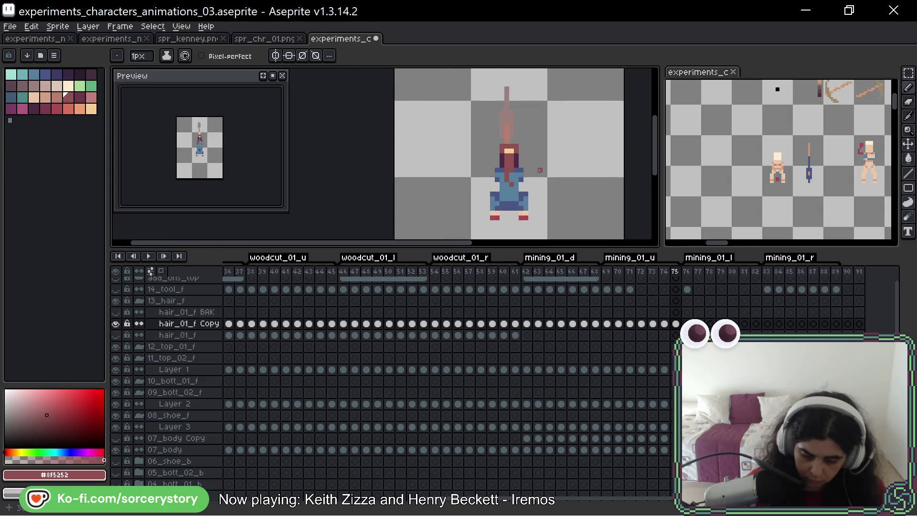
scroll(511, 179, "up", 3)
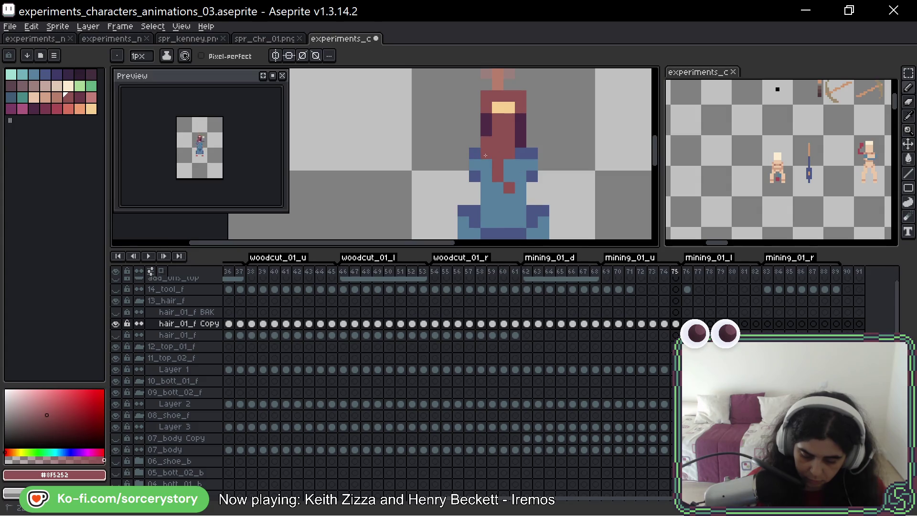
right_click(509, 154)
scroll(586, 165, "down", 2)
key("Left")
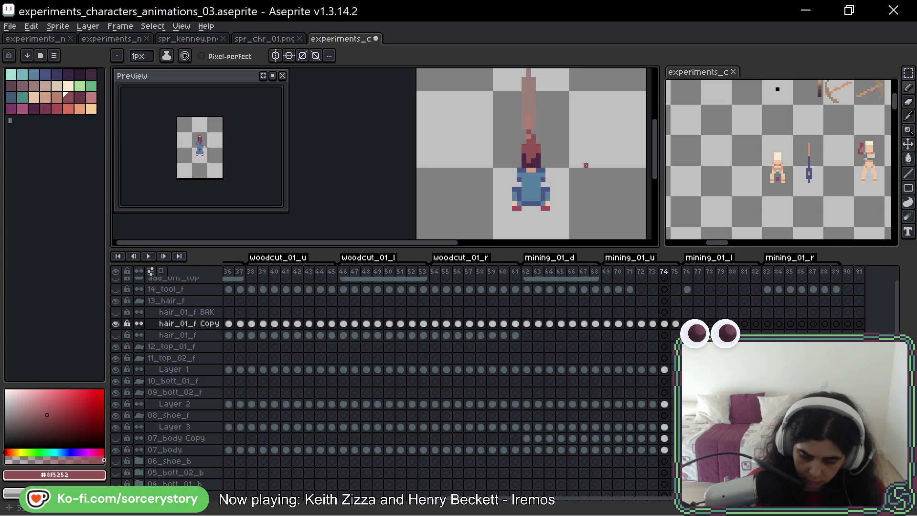
Play the mining animation with the 14_tool_f layer visible so the pickaxe shows alongside the hair
key("Right")
key("Return")
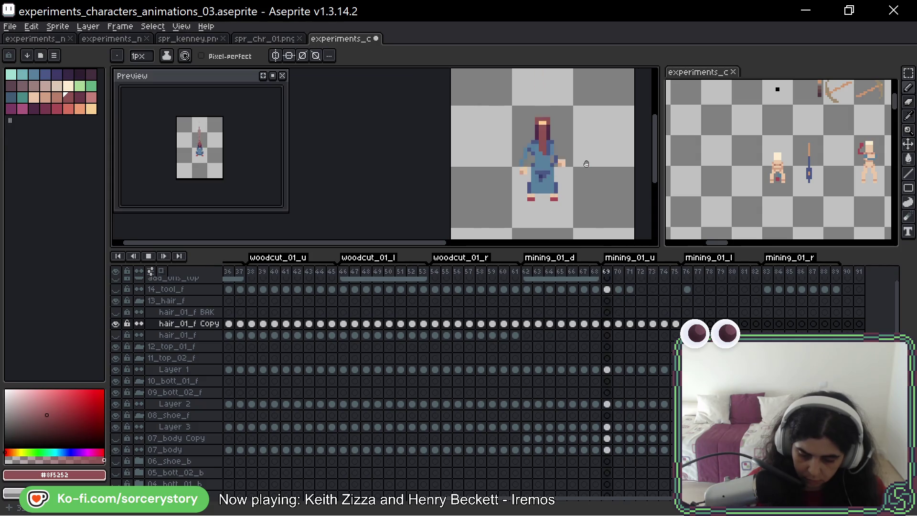
scroll(579, 155, "down", 1)
left_click_drag(579, 154, 415, 146)
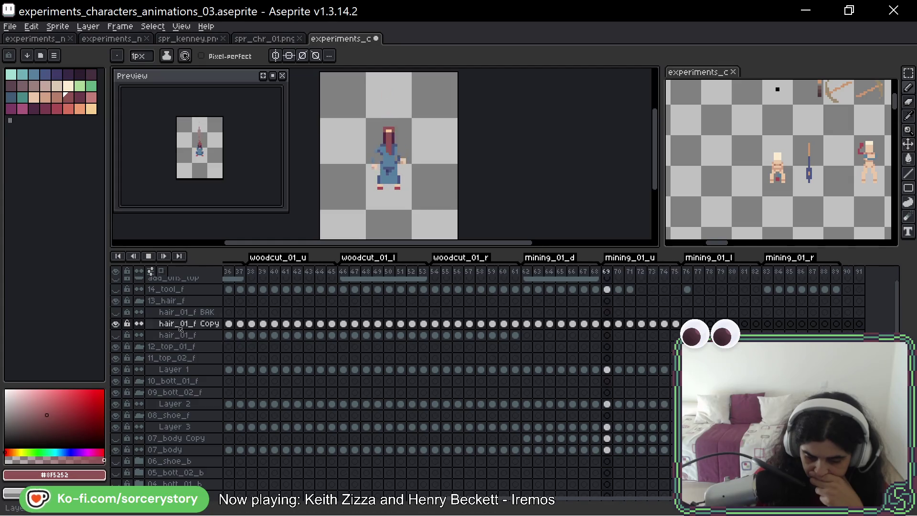
left_click(116, 290)
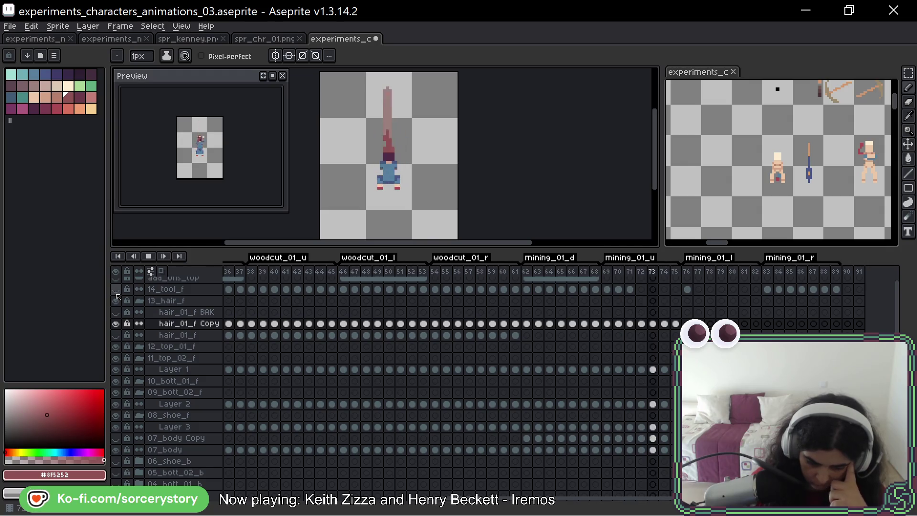
mouse_move(504, 180)
left_mouse_down()
mouse_move(444, 153)
mouse_move(446, 139)
left_mouse_up()
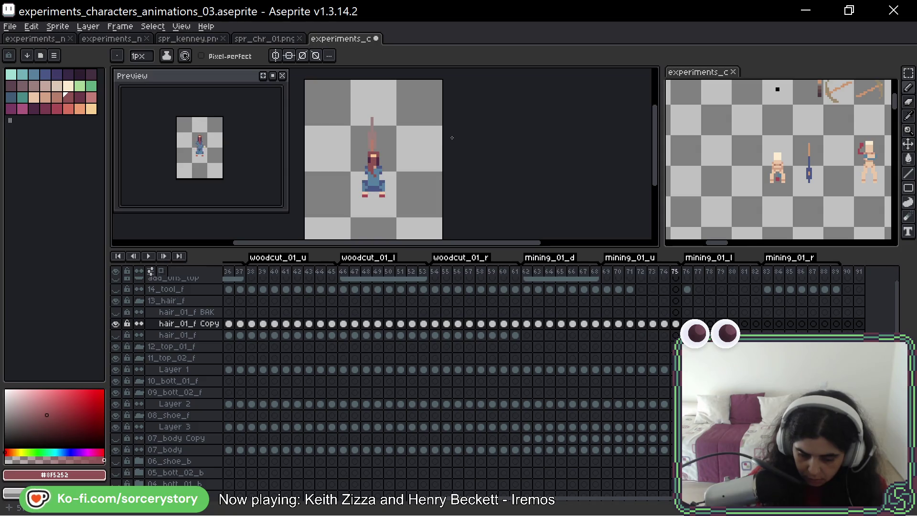
key("Right")
Move to the first mining_01_l frame, using the woodcut_01_l hair as reference
key("Left")
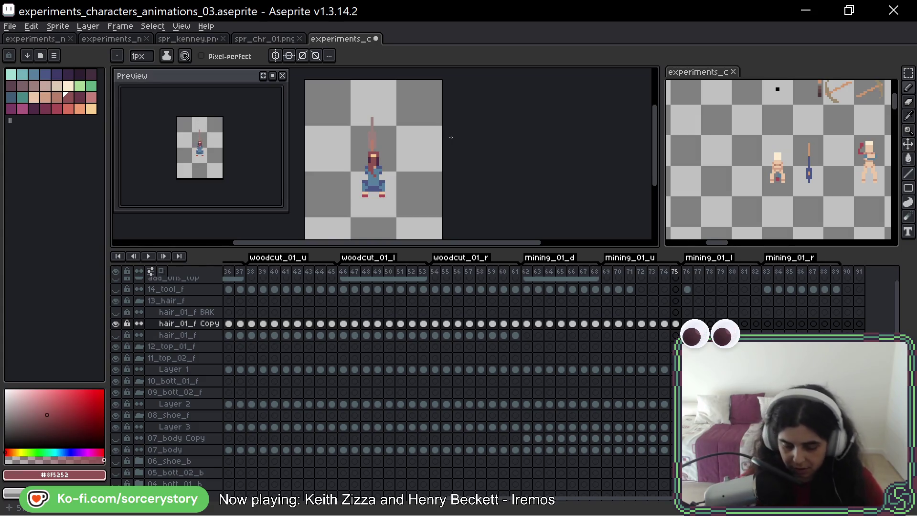
key("Right")
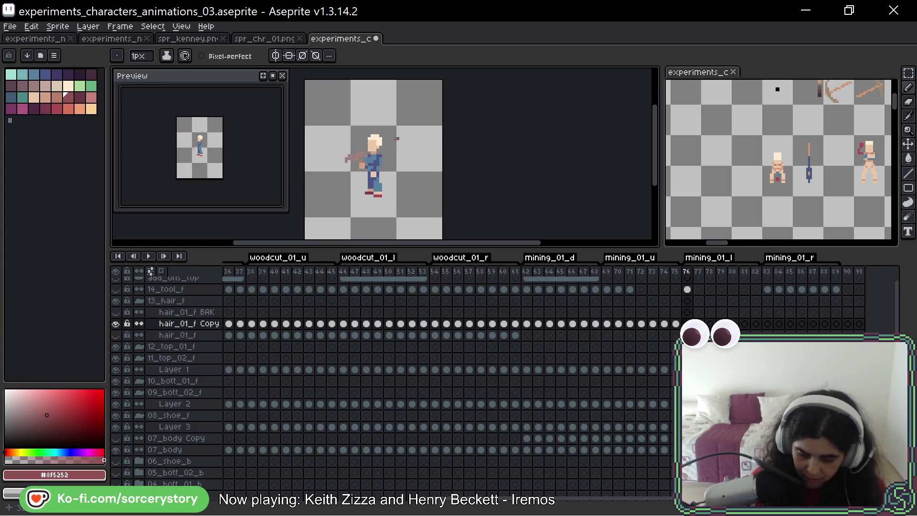
scroll(397, 139, "up", 2)
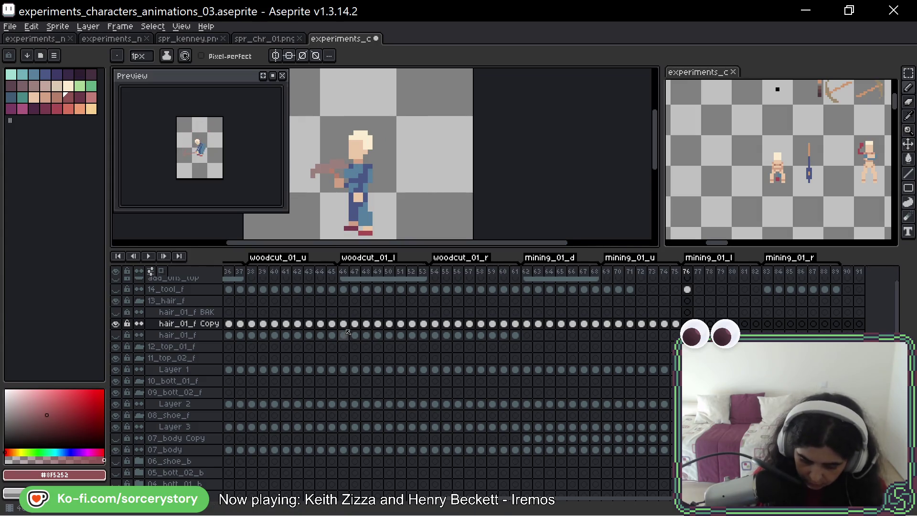
left_click_drag(344, 325, 354, 327)
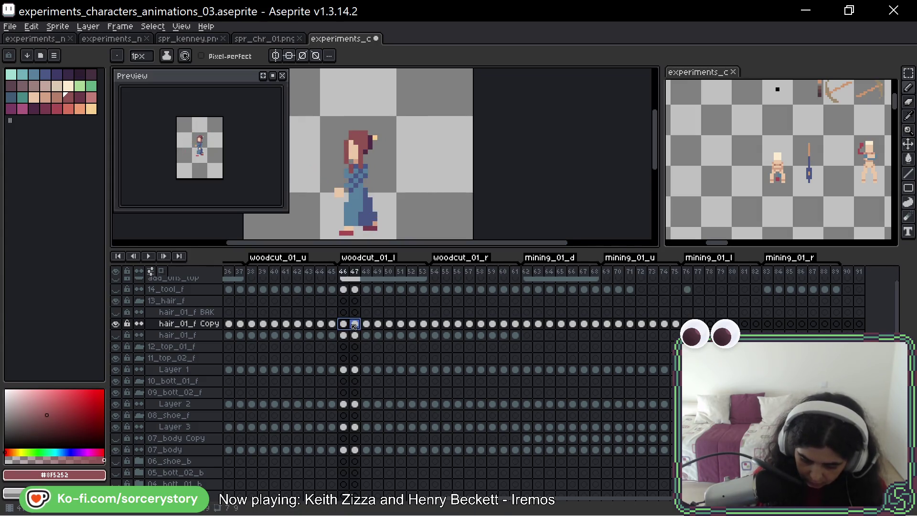
left_click(686, 324)
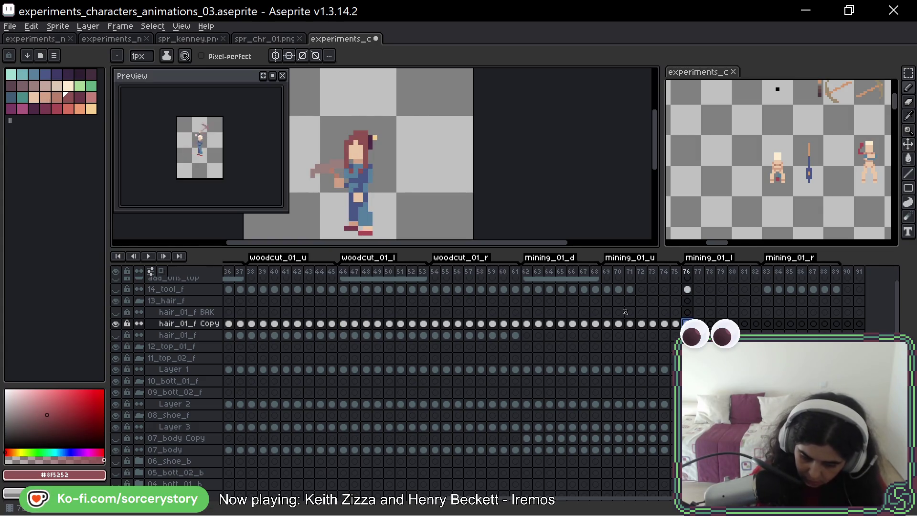
scroll(427, 165, "up", 2)
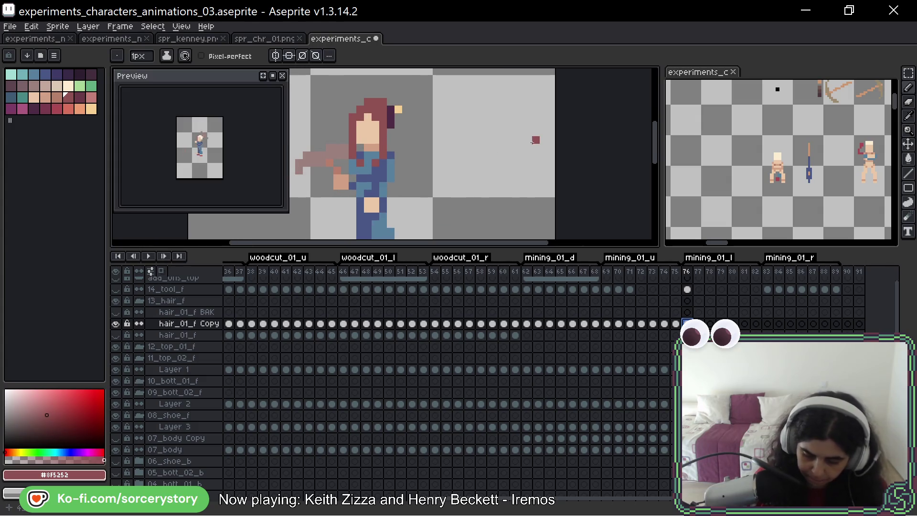
Flip through frames 76–78 to compare the poses, ending back on frame 76
key("Right")
key("Right")
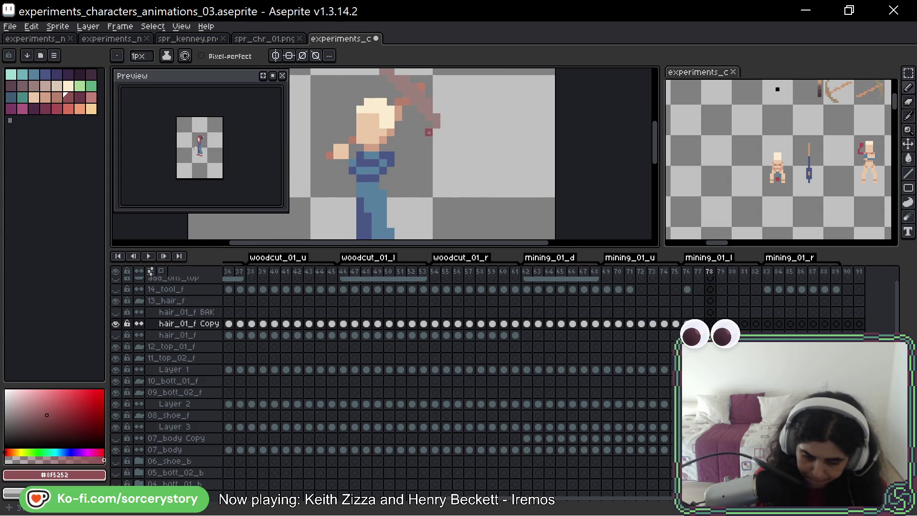
key("Left")
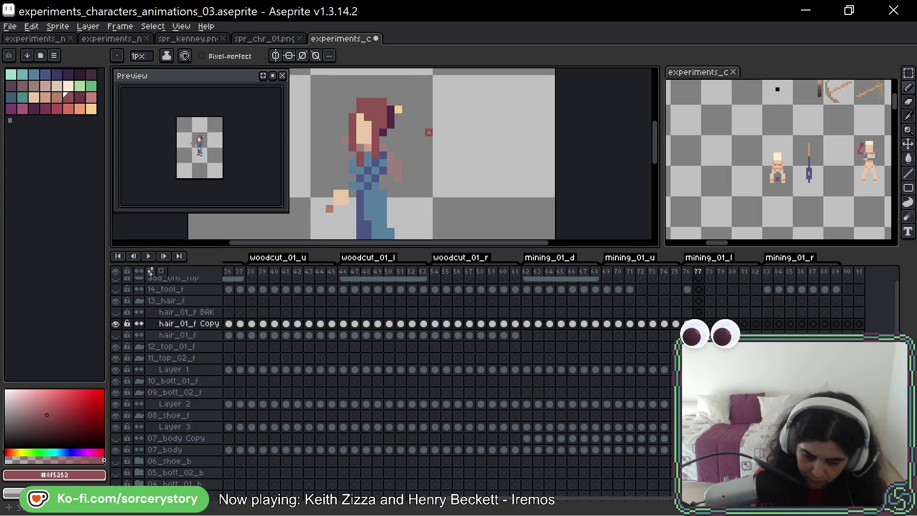
key("Right")
key("Left")
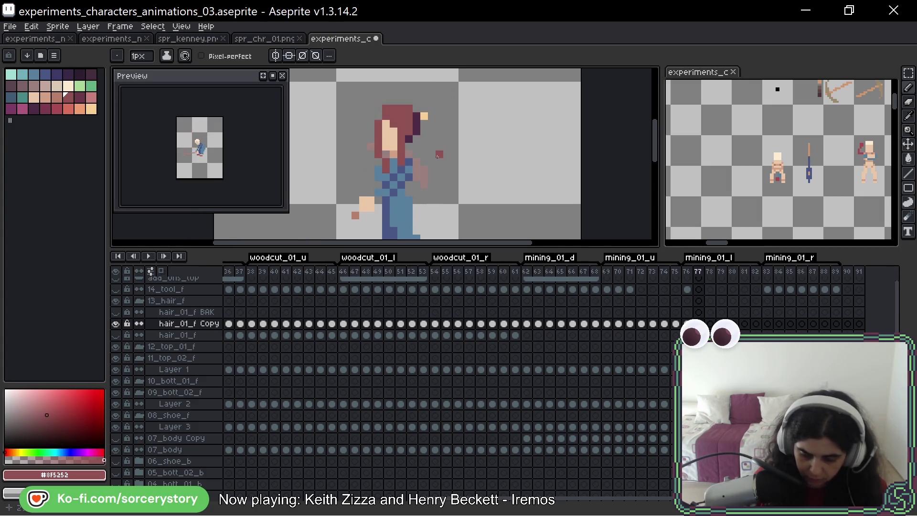
scroll(390, 119, "up", 2)
key("Right")
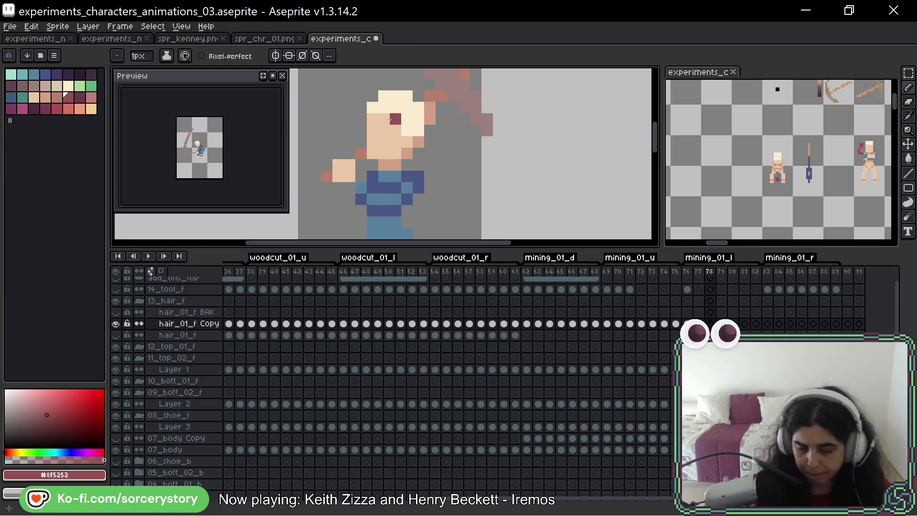
key("Left")
key("Right")
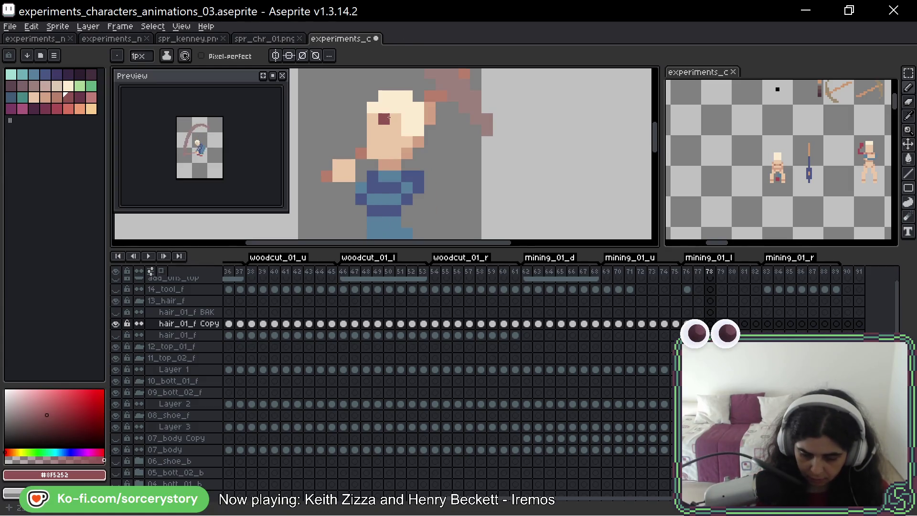
key("Left")
key("Right")
key("Left")
key("Left")
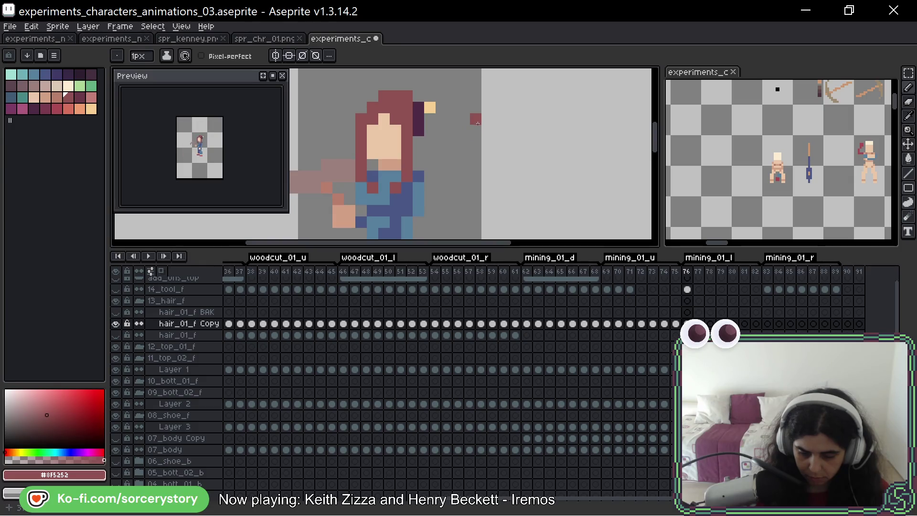
On frame 78, paint maroon over the blonde hair on top and down the right side of the head
left_click(116, 325)
left_click(116, 325)
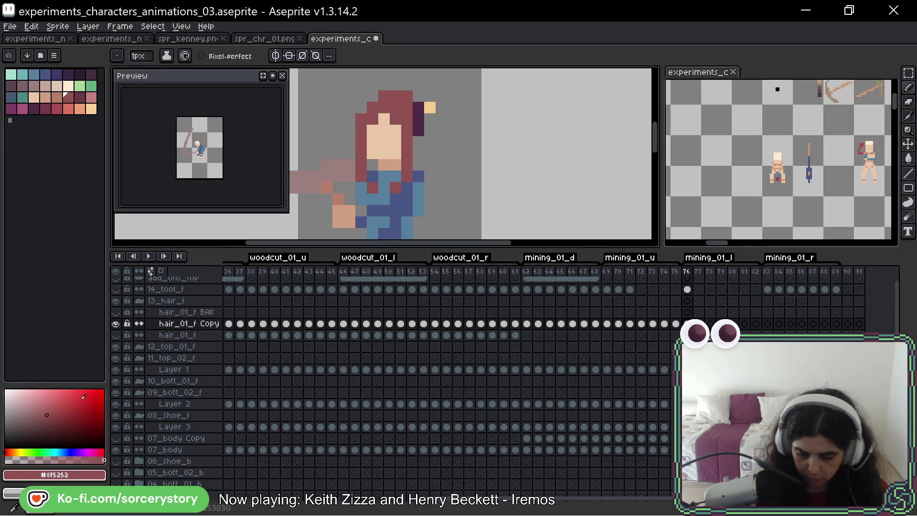
key("Right")
key("Right")
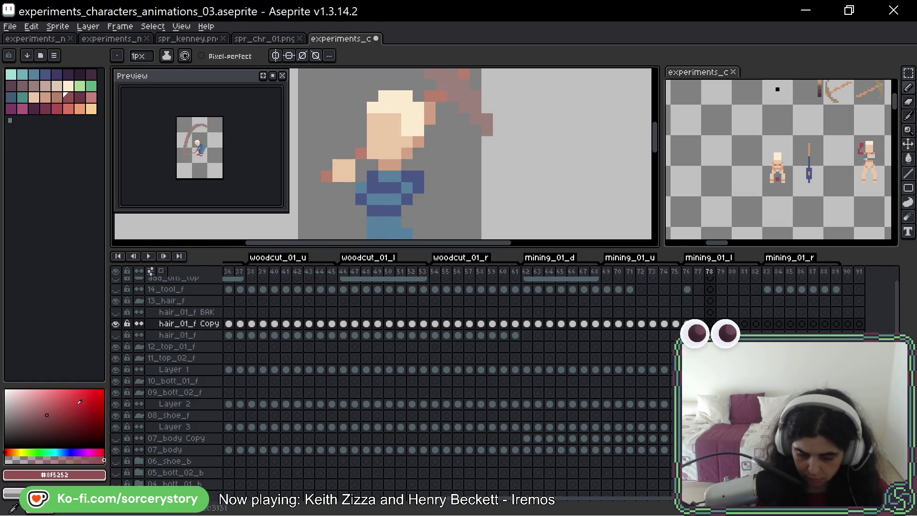
left_click(372, 107)
left_click(384, 107)
mouse_move(382, 106)
left_mouse_down()
mouse_move(407, 119)
mouse_move(405, 162)
left_mouse_up()
left_click(407, 131)
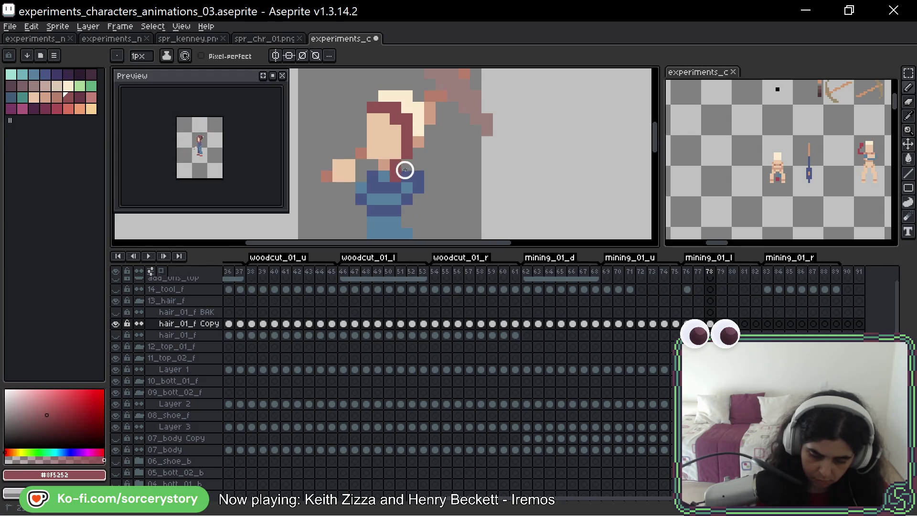
left_click(385, 96)
mouse_move(386, 96)
left_mouse_down()
mouse_move(418, 107)
mouse_move(418, 130)
left_mouse_up()
left_click(419, 200)
Extend frame 78's hair down the left side of the face beside the hand, comparing with frame 77
key("comma")
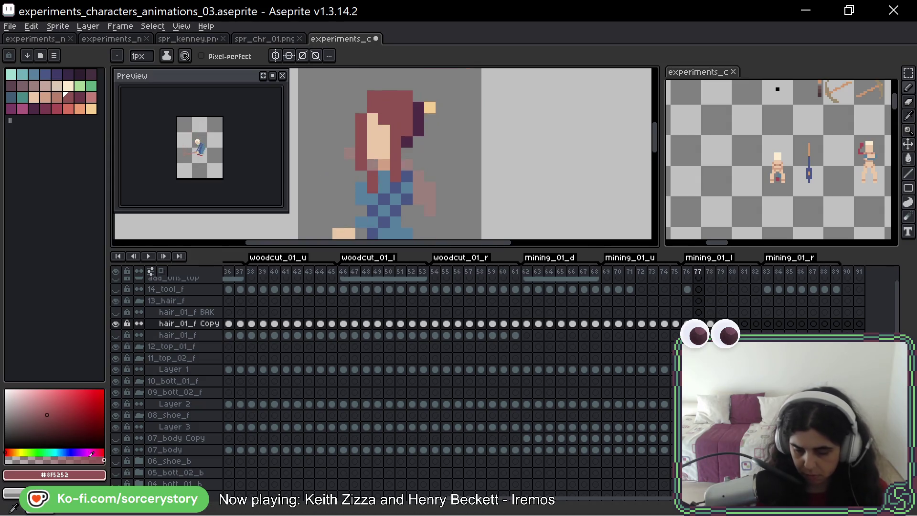
key("period")
key("comma")
key("period")
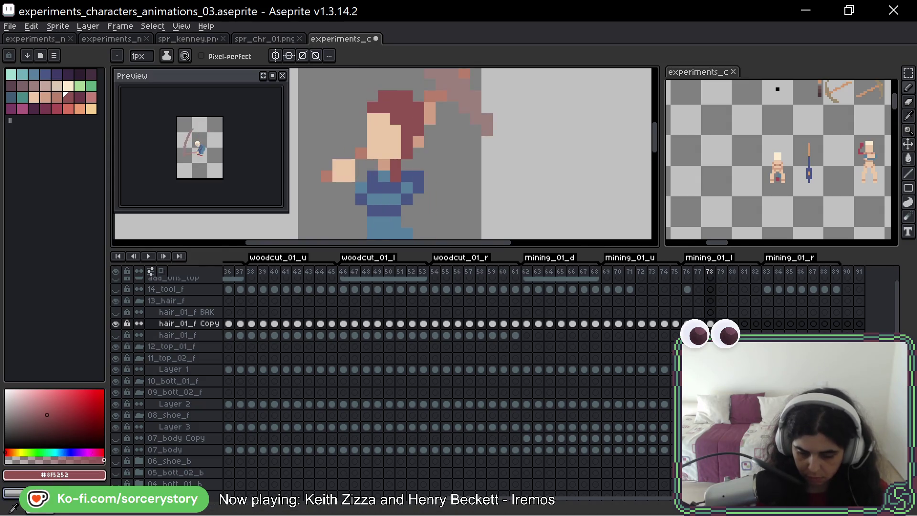
mouse_move(373, 119)
left_mouse_down()
mouse_move(361, 125)
mouse_move(361, 153)
mouse_move(350, 165)
left_mouse_up()
left_click(357, 167)
key("ctrl+z")
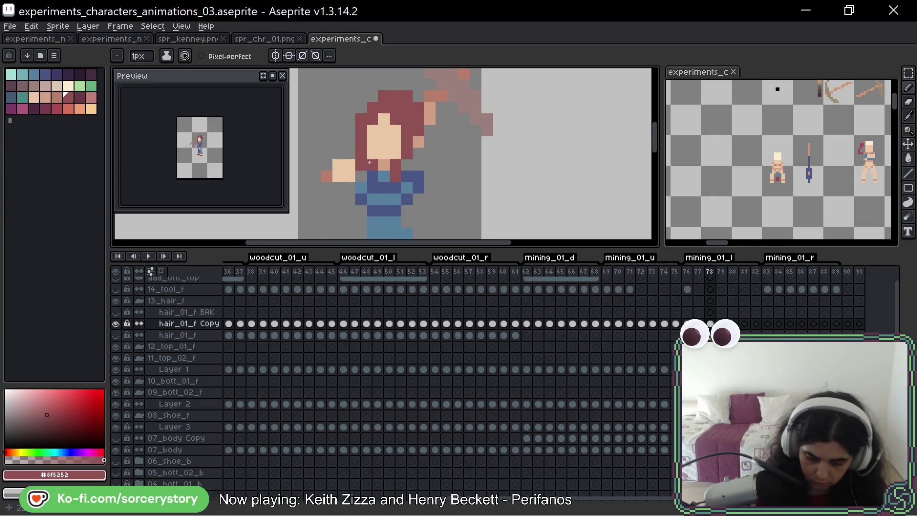
left_click(349, 154)
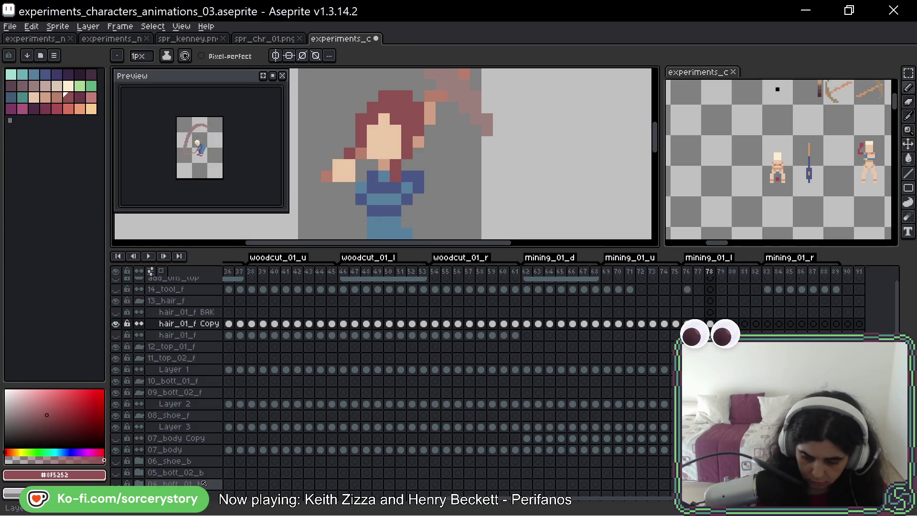
key("Left")
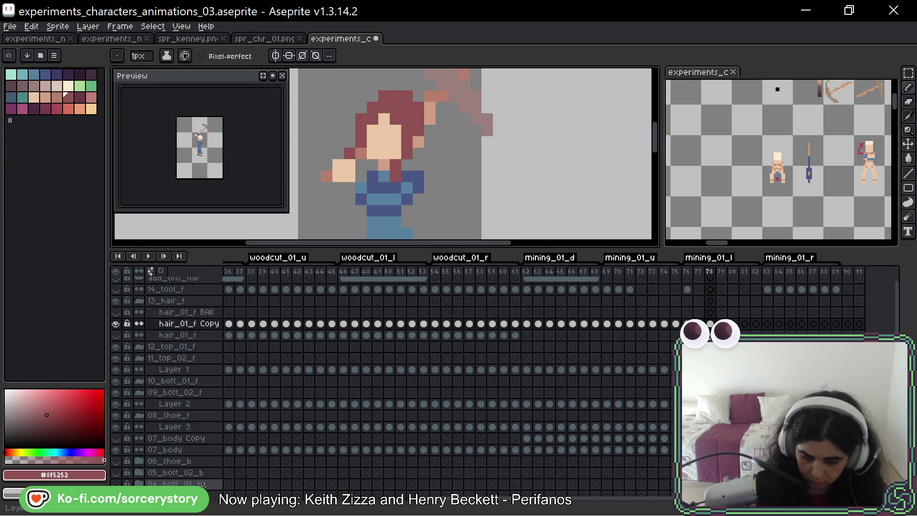
key("Right")
key("Right")
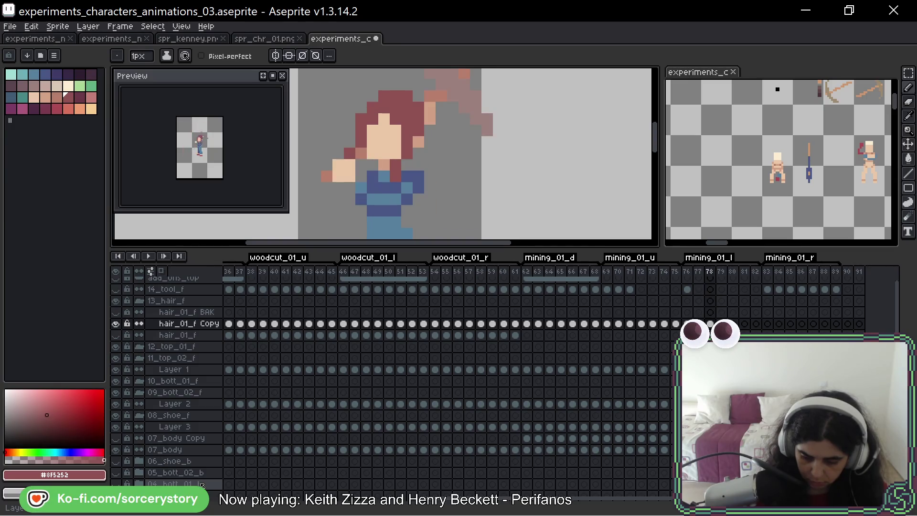
key("Left")
key("Right")
key("Left")
Outline frame 79's head in dark red over the cream hair, adding strands beside and below the face
key("Right")
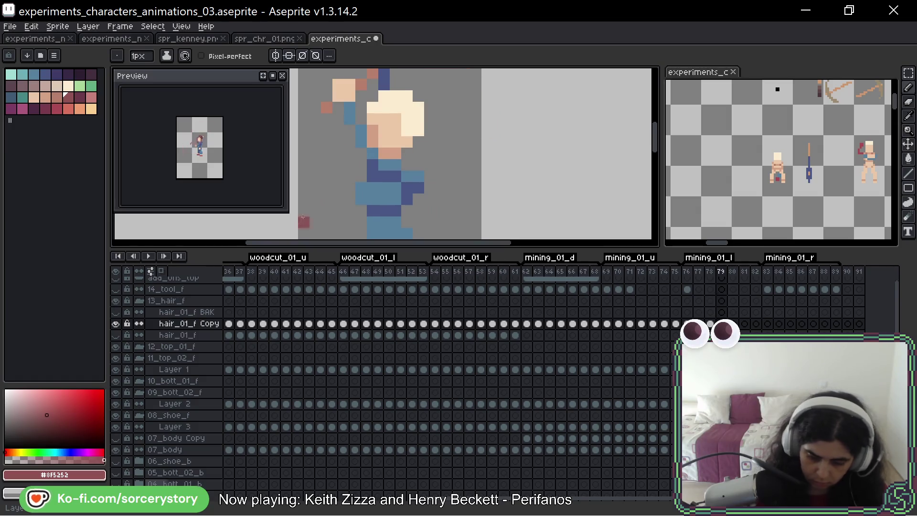
left_click(371, 117)
left_click_drag(361, 154, 361, 165)
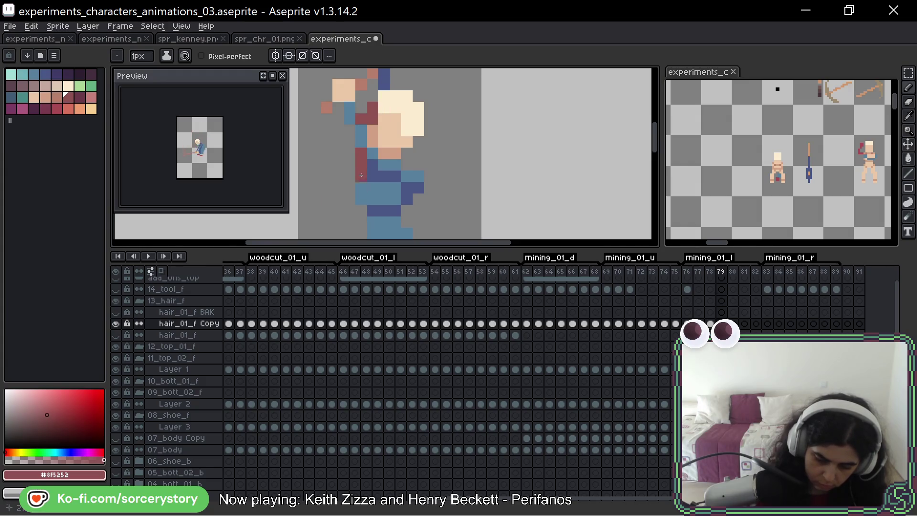
left_click_drag(386, 106, 407, 143)
left_click(412, 163)
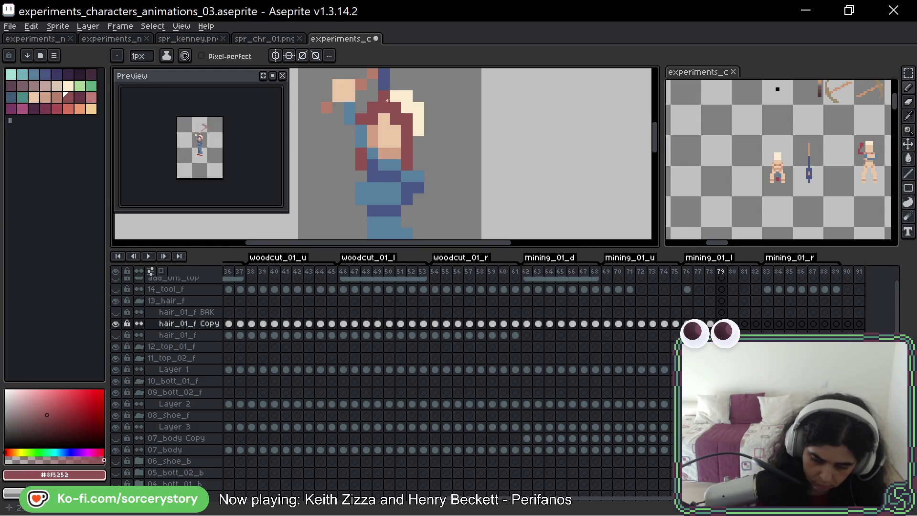
mouse_move(387, 100)
left_mouse_down()
mouse_move(408, 109)
mouse_move(419, 130)
left_mouse_up()
left_click(419, 195)
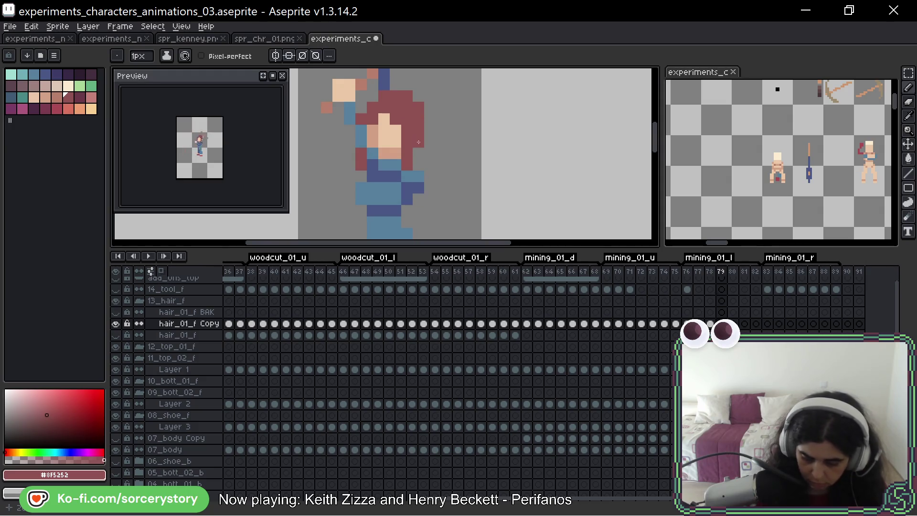
key("comma")
key("period")
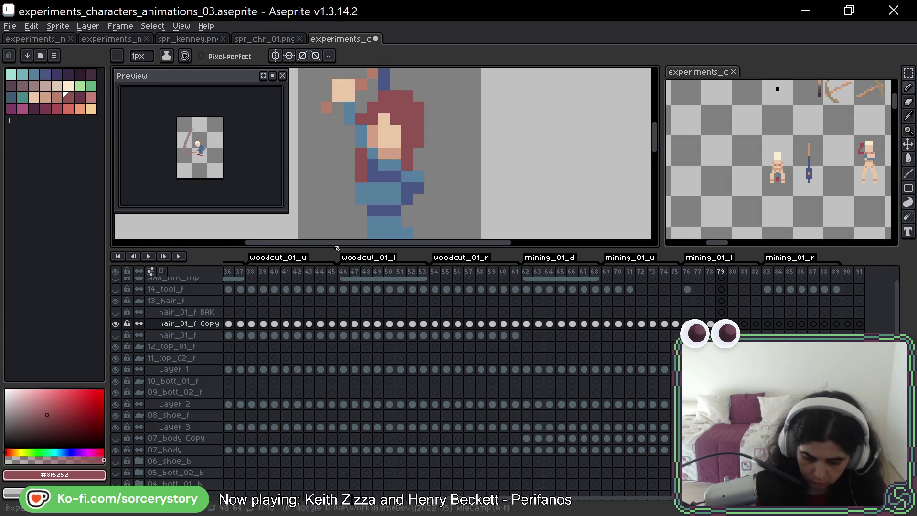
key("period")
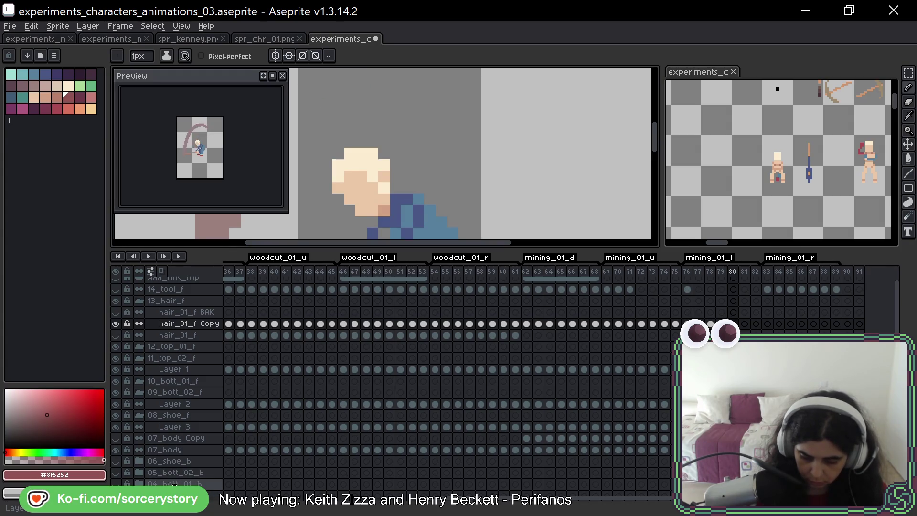
Draw a dark red hair strand running up-left from frame 80's face, adjusting its stray pixels
left_click(349, 188)
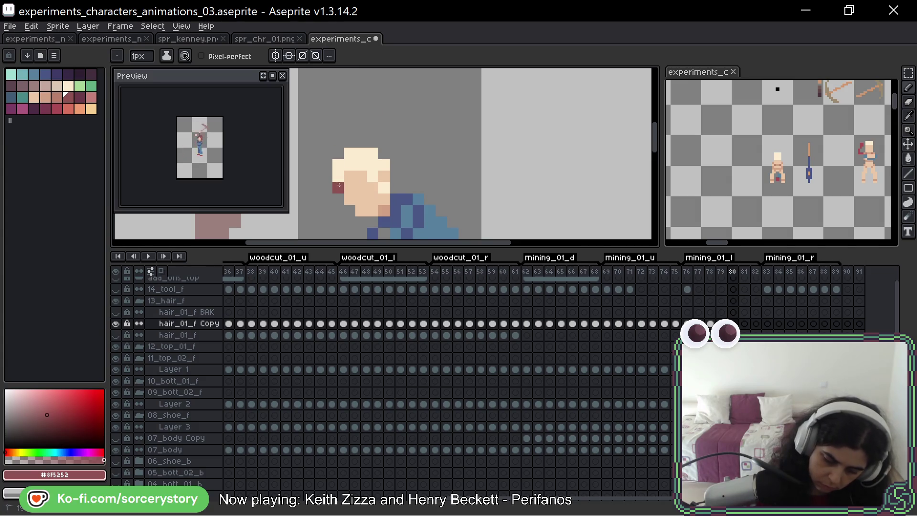
left_click_drag(338, 211, 304, 176)
left_click(315, 153)
key("ctrl+z")
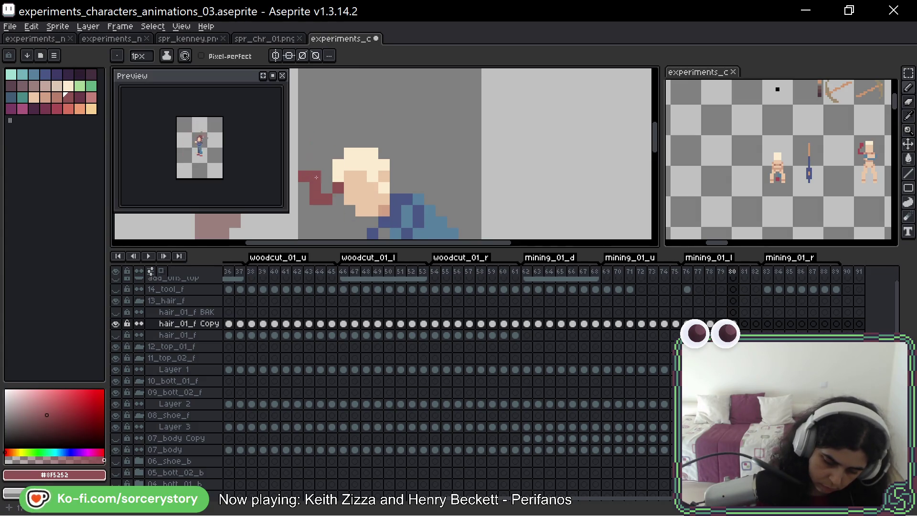
left_click(314, 163)
key("ctrl+z")
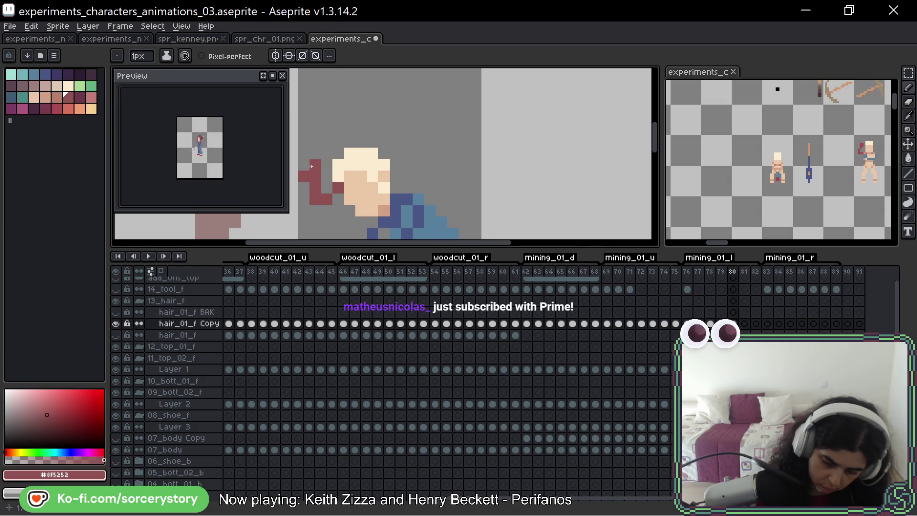
left_click(304, 159)
key("ctrl+z")
left_click(303, 165)
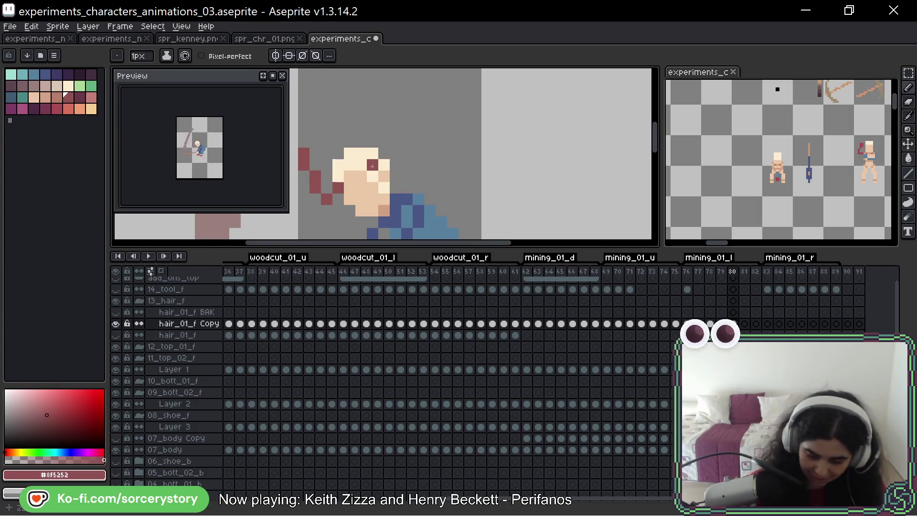
Repaint frame 80's cream hair dark red and add a strand flaring right of the head
mouse_move(335, 173)
left_mouse_down()
mouse_move(372, 153)
mouse_move(373, 177)
mouse_move(385, 188)
left_mouse_up()
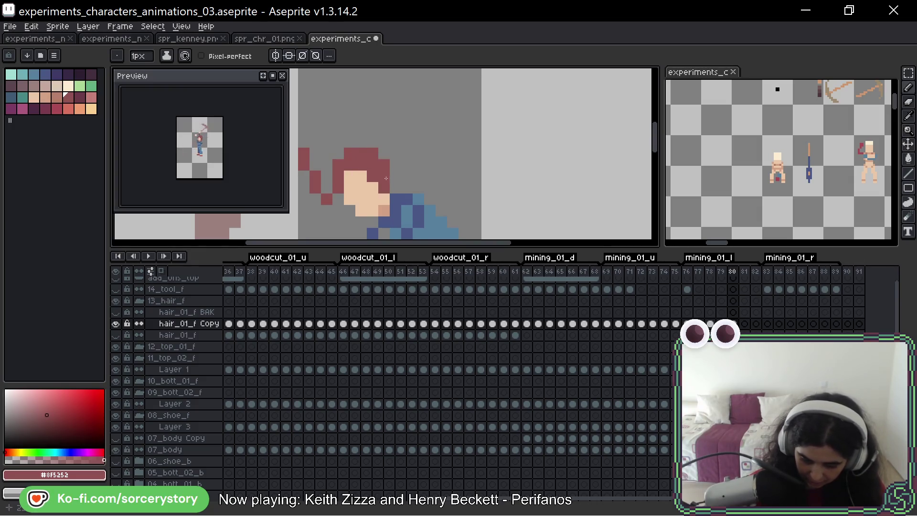
left_click_drag(407, 142, 452, 119)
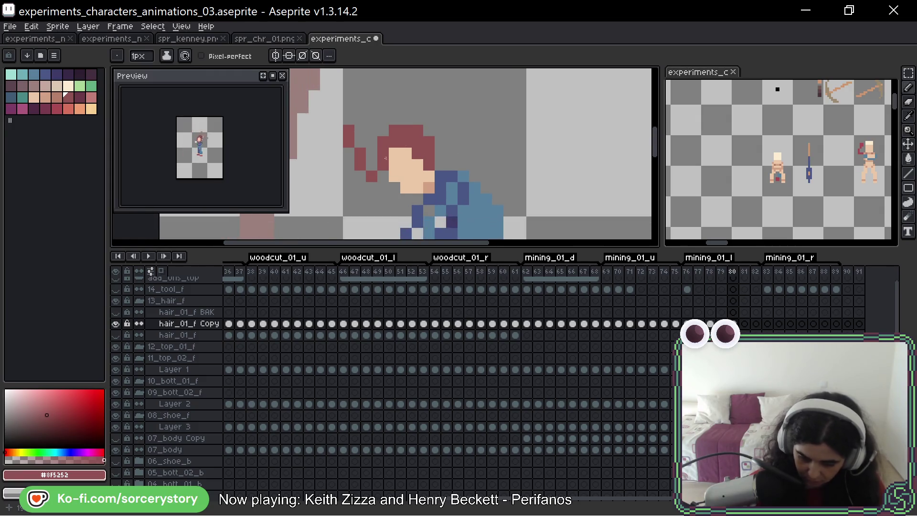
left_click(452, 165)
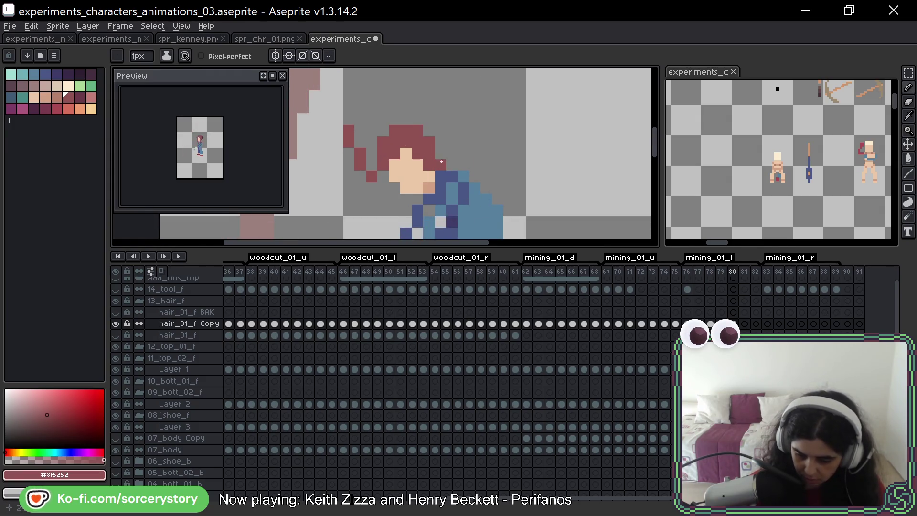
left_click_drag(452, 154, 463, 131)
left_click(460, 119)
key("ctrl+z")
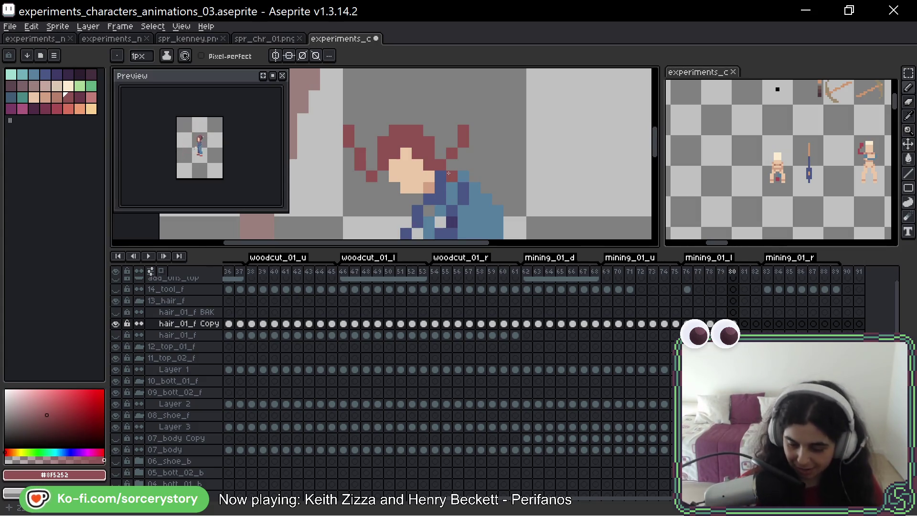
key("space")
mouse_move(524, 164)
left_mouse_down()
mouse_move(526, 135)
mouse_move(536, 140)
left_mouse_up()
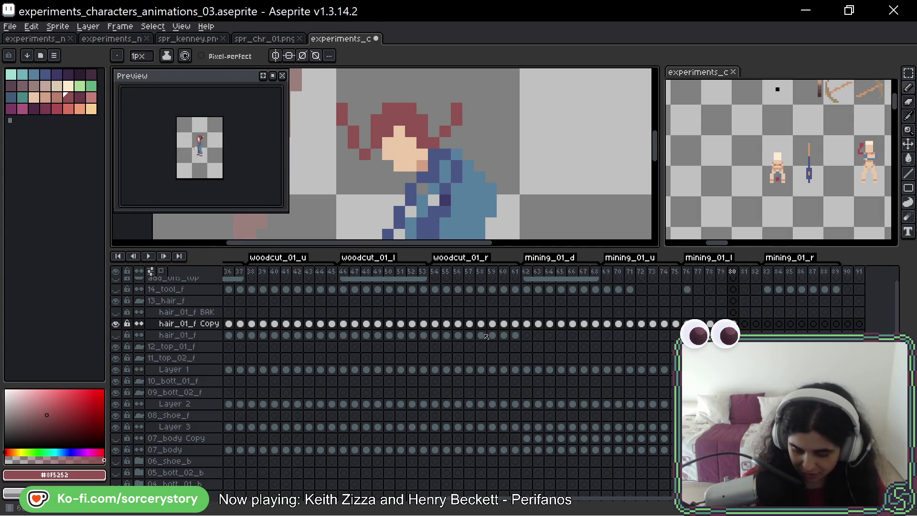
Paint dark red hair with a short left-trailing strand on frame 81, checking it against frame 80
key("Right")
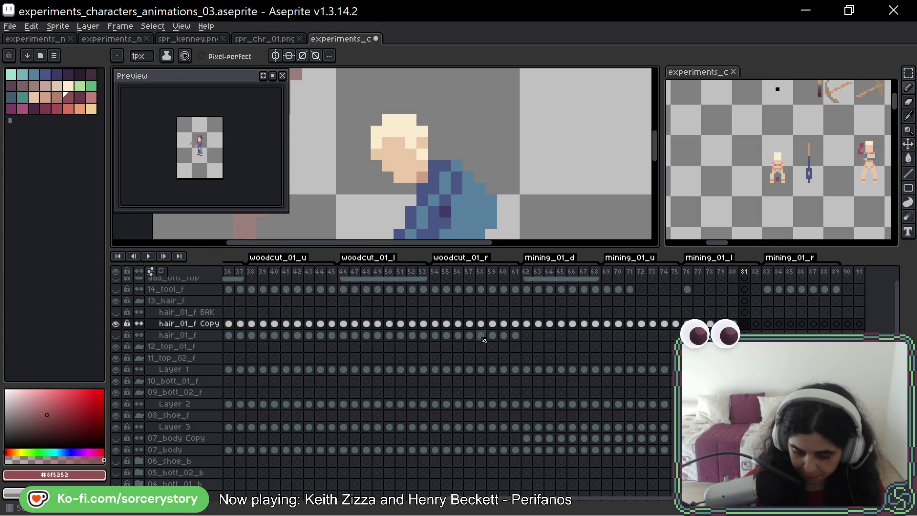
mouse_move(377, 132)
left_mouse_down()
mouse_move(378, 151)
mouse_move(411, 120)
mouse_move(423, 154)
mouse_move(456, 142)
left_mouse_up()
key("ctrl+z")
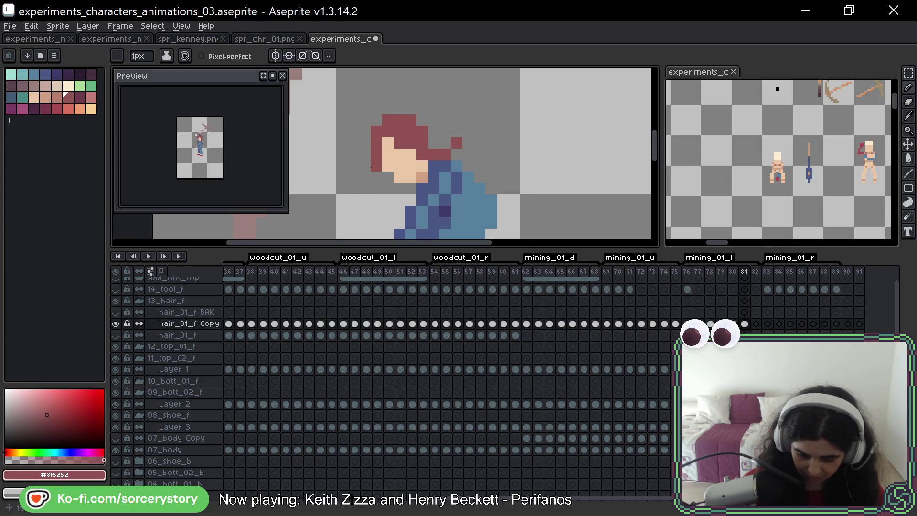
left_click(354, 153)
mouse_move(365, 177)
left_mouse_down()
mouse_move(342, 188)
mouse_move(354, 177)
left_mouse_up()
key("ctrl+z")
key("ctrl+z")
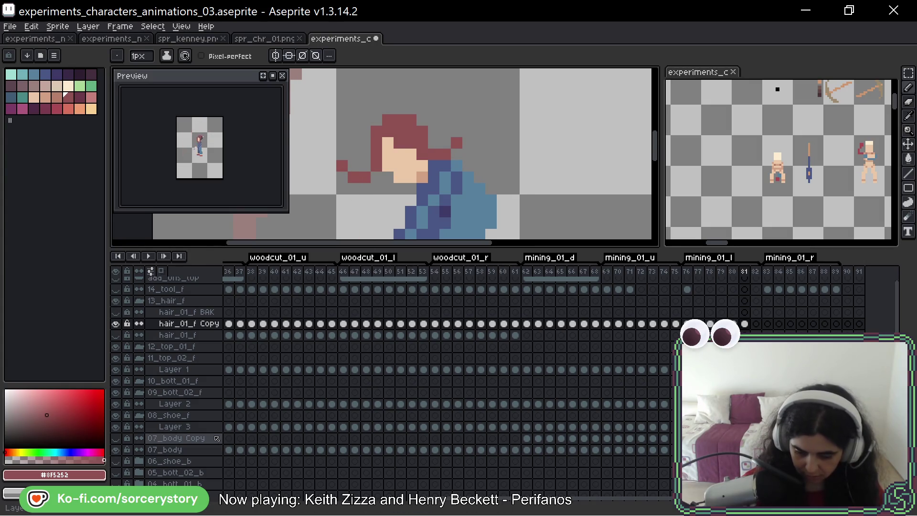
key("Left")
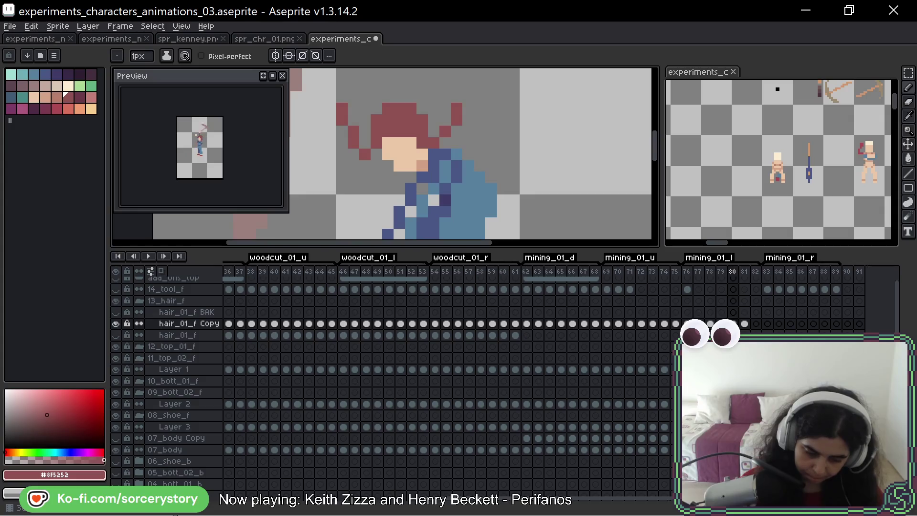
key("Right")
key("Left")
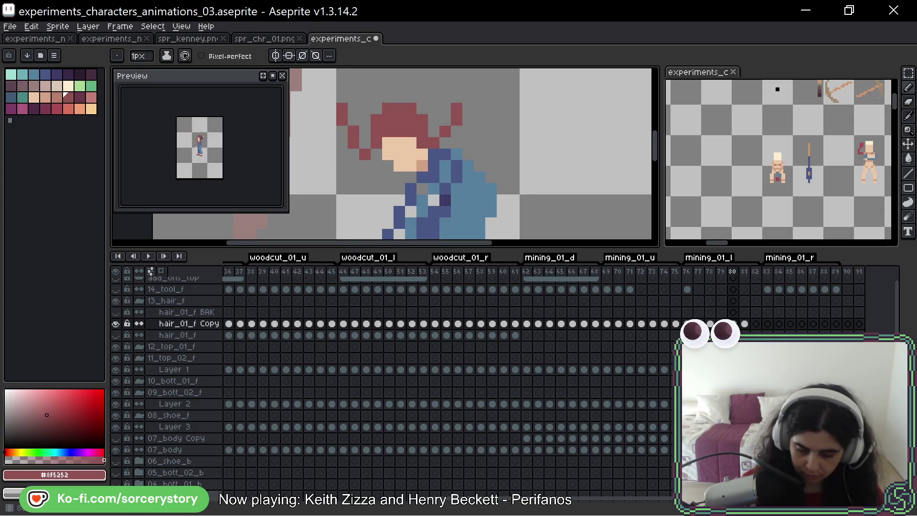
key("Right")
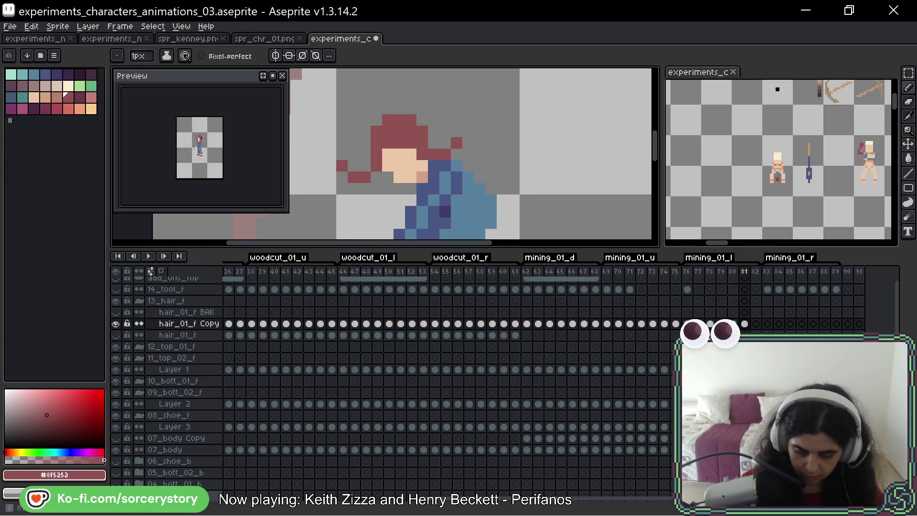
key("Right")
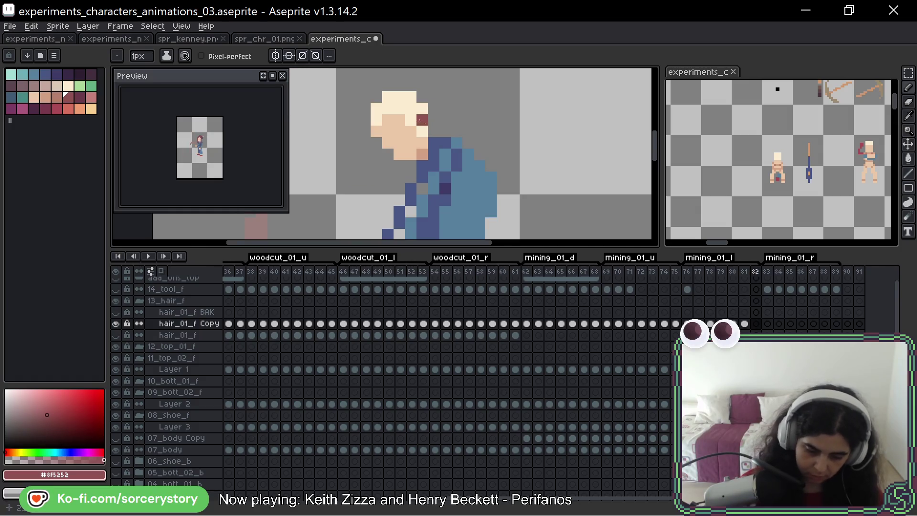
Paint the dark red hair across the top of the head and down the left side of the face
mouse_move(377, 120)
left_mouse_down()
mouse_move(383, 108)
mouse_move(410, 119)
mouse_move(411, 178)
left_mouse_up()
left_click(422, 118)
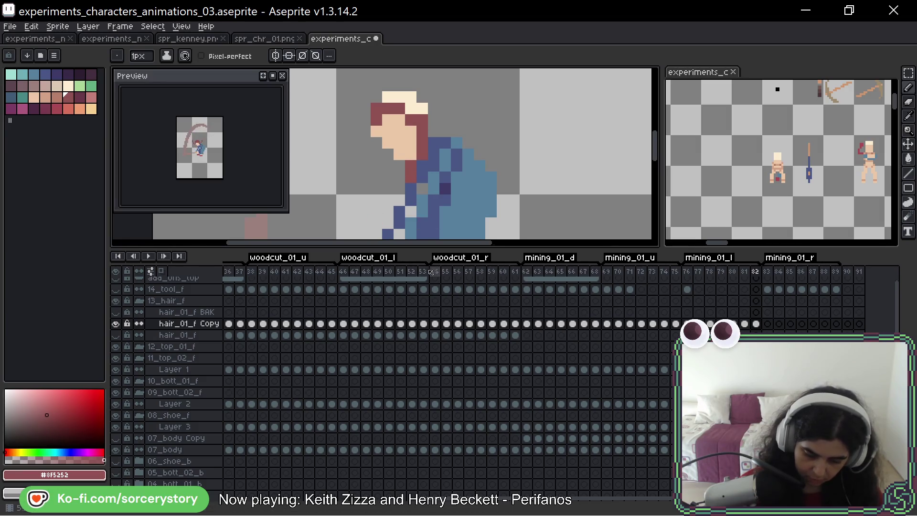
left_click(374, 143)
left_click_drag(375, 144, 365, 189)
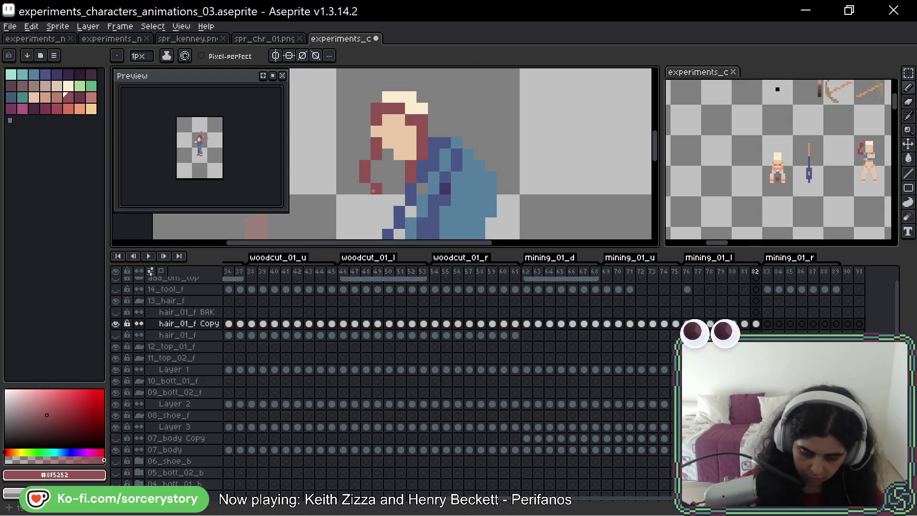
left_click_drag(365, 188, 377, 177)
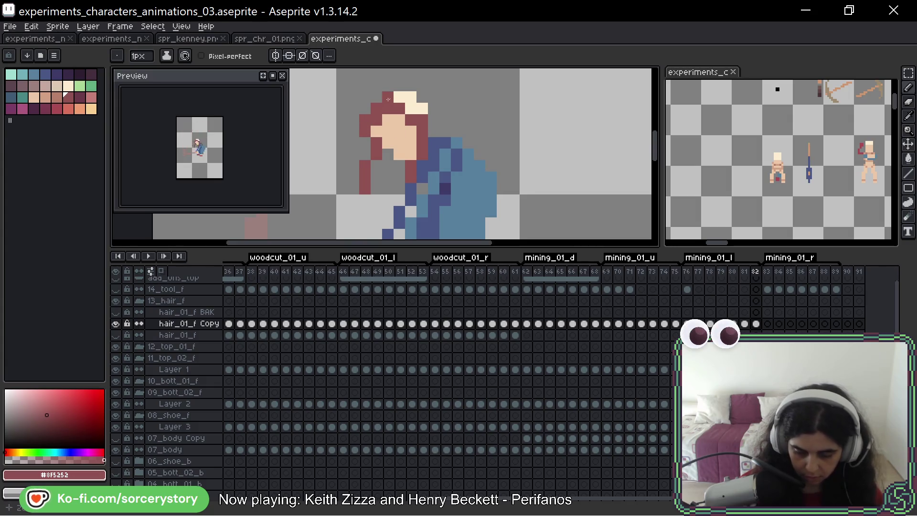
Erase stray hair pixels at the top-left edge and over the face, covering the cream highlight with dark red
right_click(366, 122)
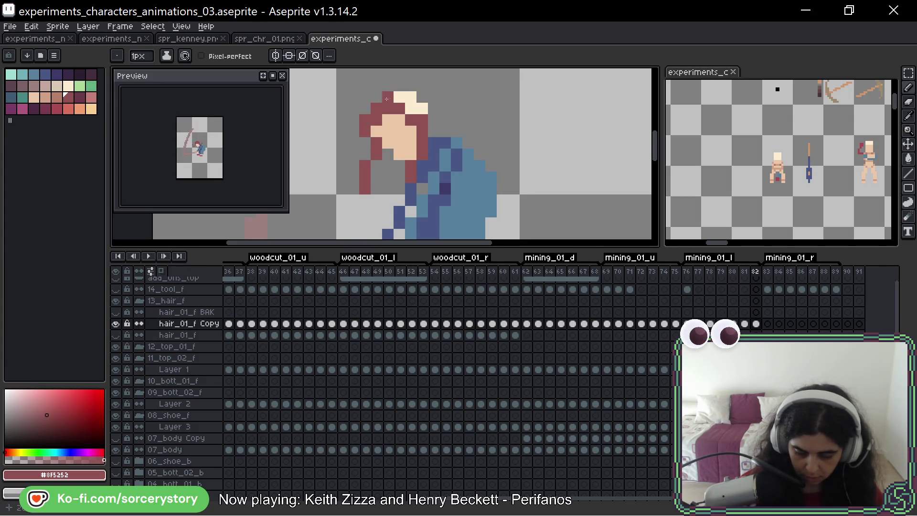
left_click_drag(386, 99, 420, 111)
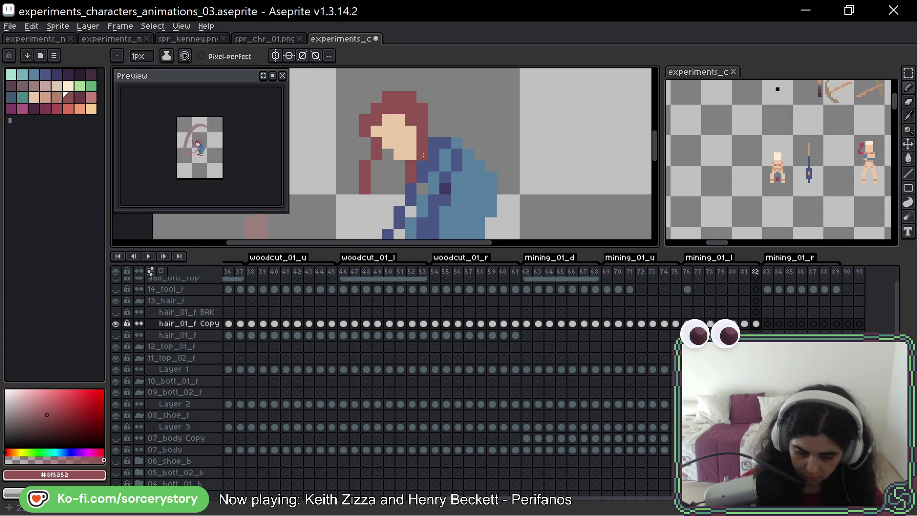
right_click(368, 120)
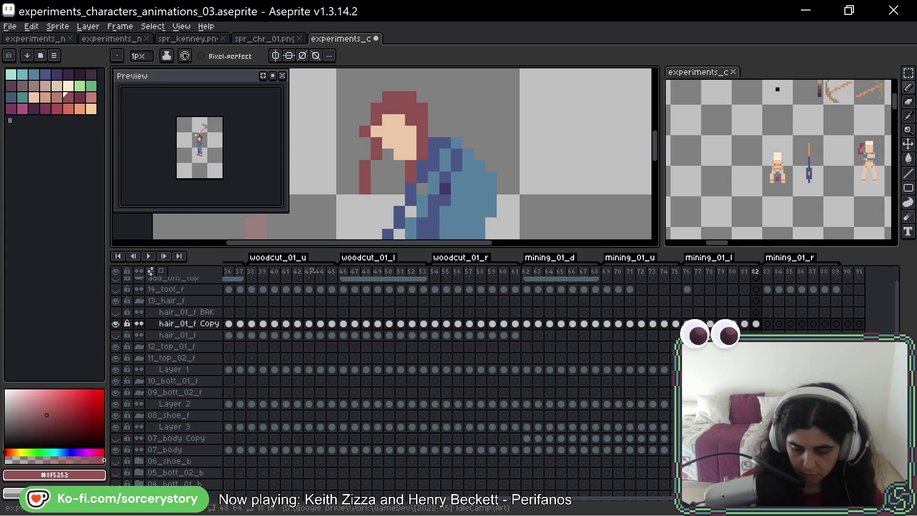
right_click(378, 132)
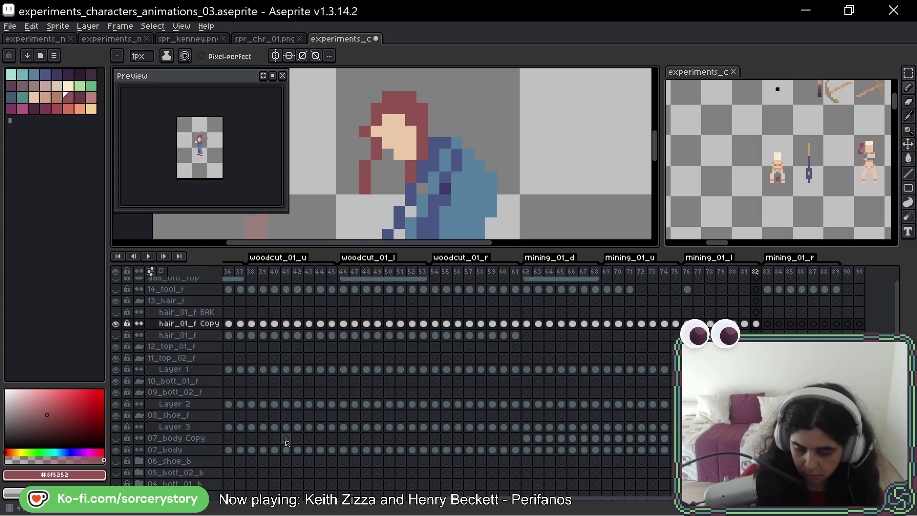
Compare frame 82's hair against frame 81, then undo and erase the hair pixel over the face
key("Left")
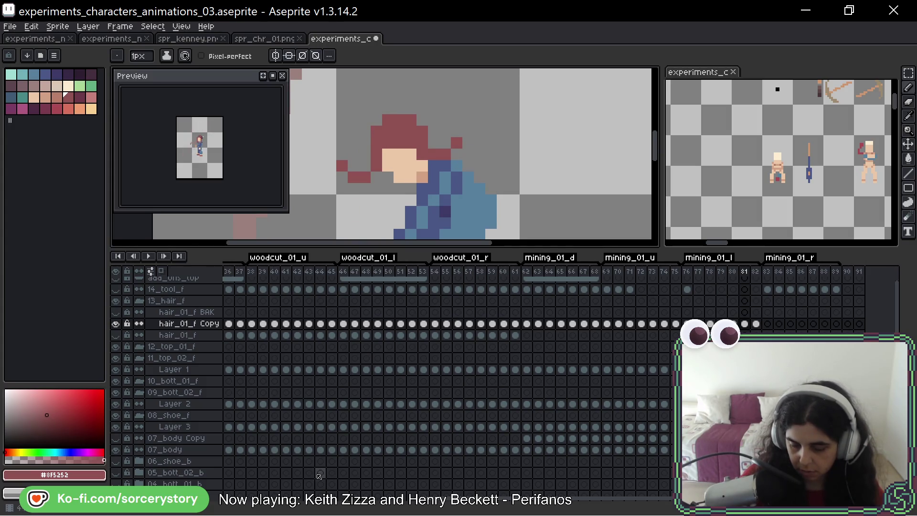
key("Right")
key("Left")
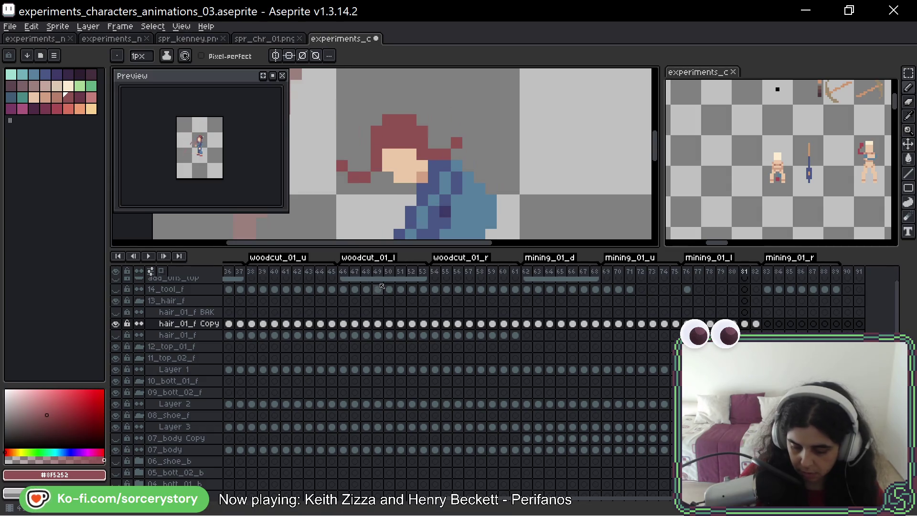
key("Right")
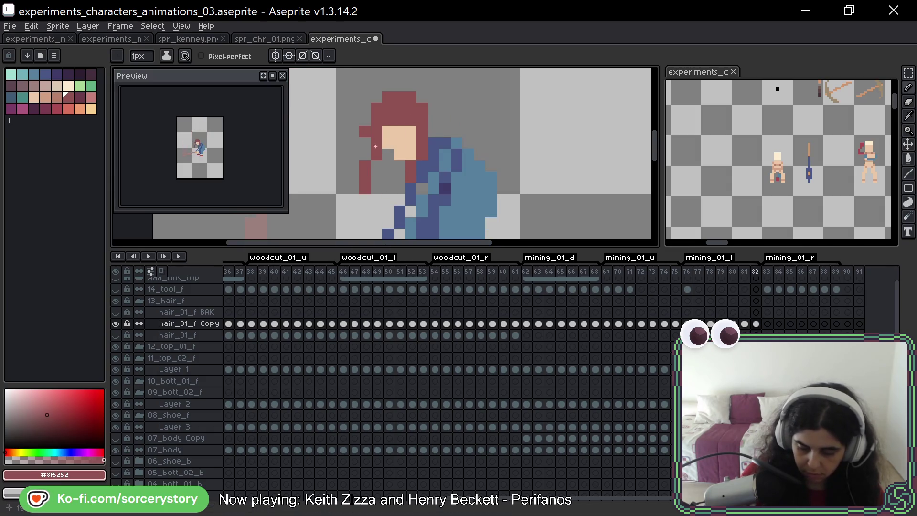
key("Left")
key("Right")
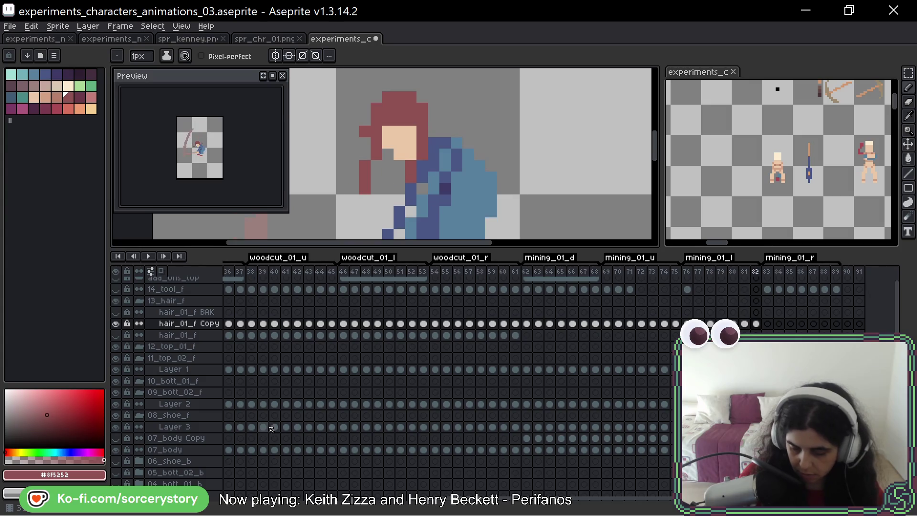
key("Left")
key("Right")
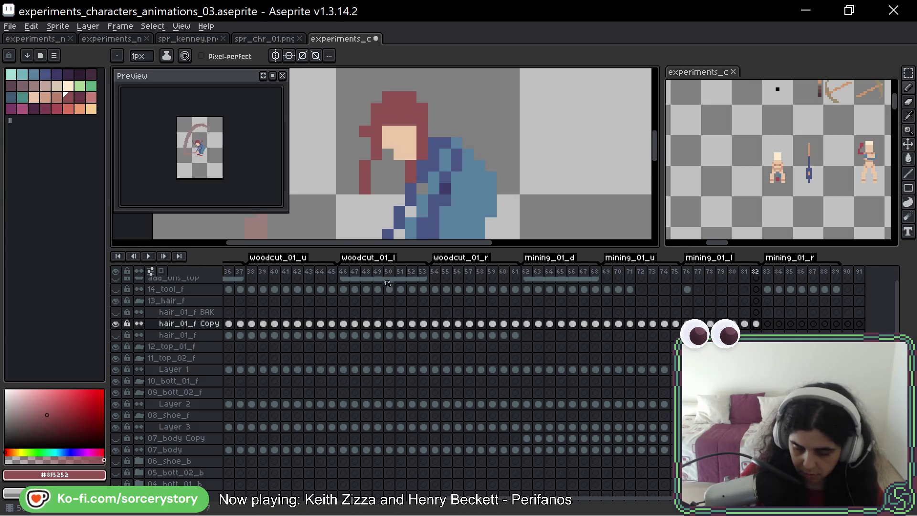
key("ctrl+z")
key("ctrl+z")
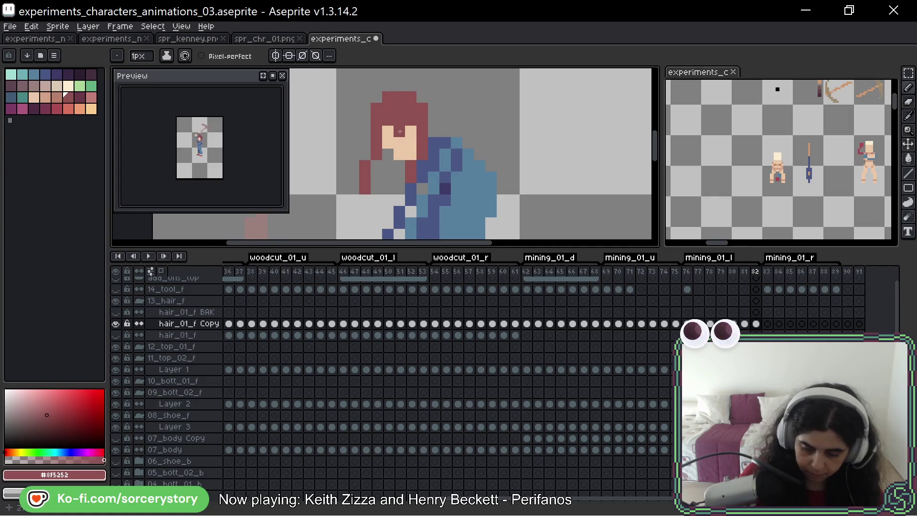
right_click(388, 120)
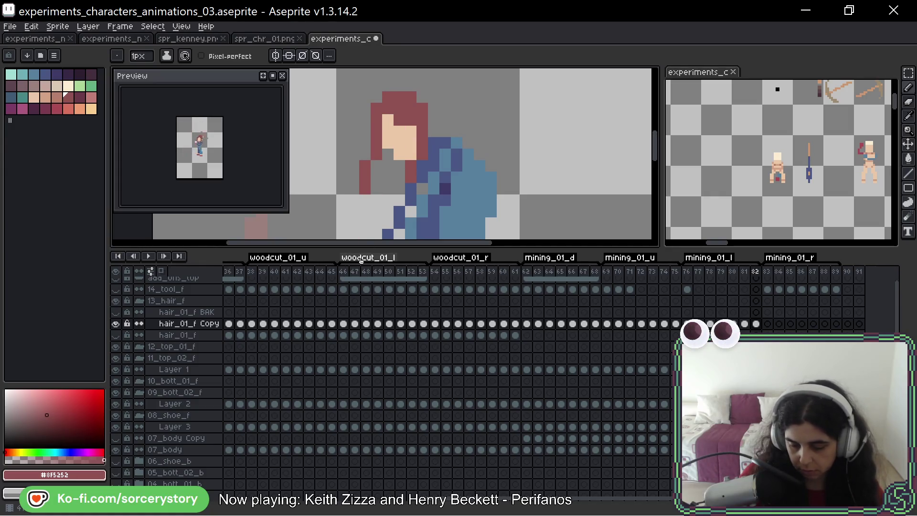
Step back through frames 80–81 and play the animation to review the hair motion
key("Left")
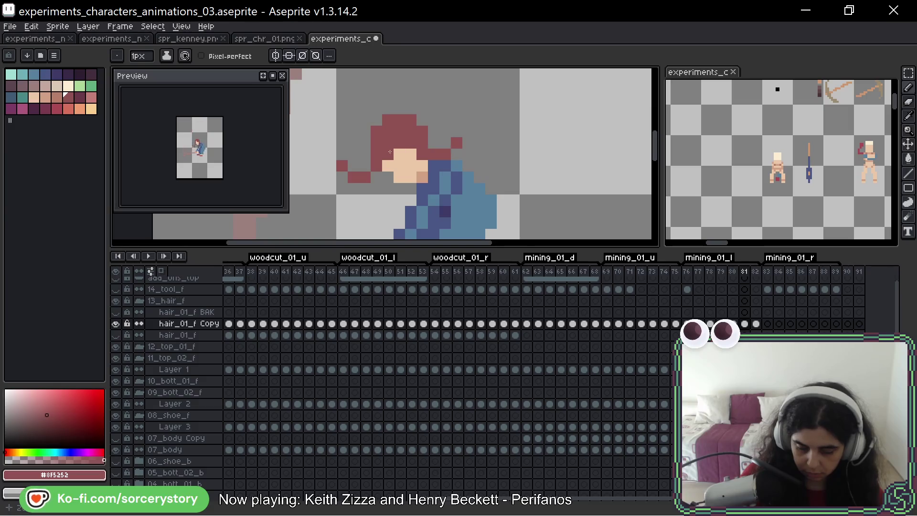
key("Left")
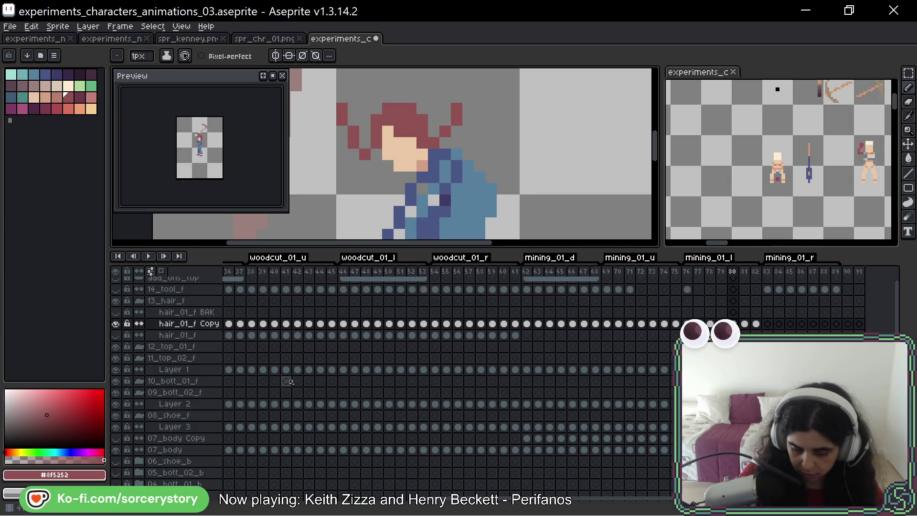
key("Right")
key("Right")
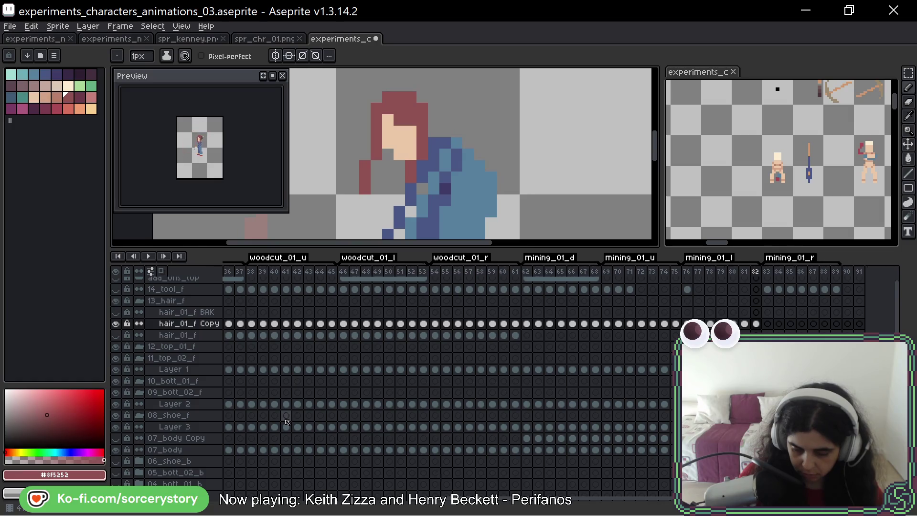
key("Return")
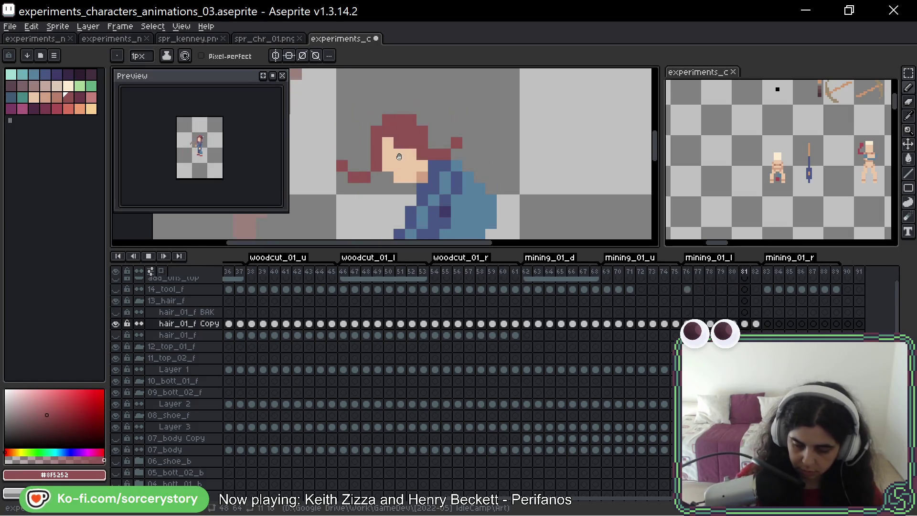
scroll(400, 157, "down", 3)
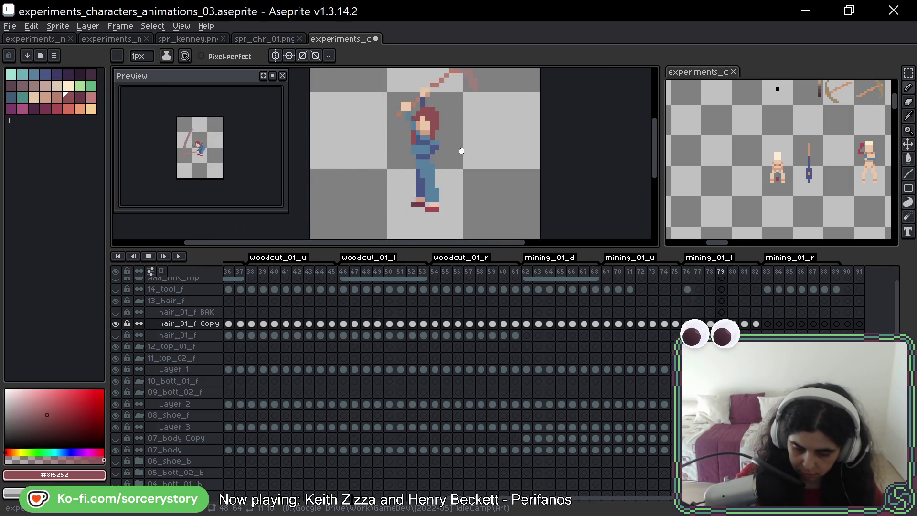
key("Return")
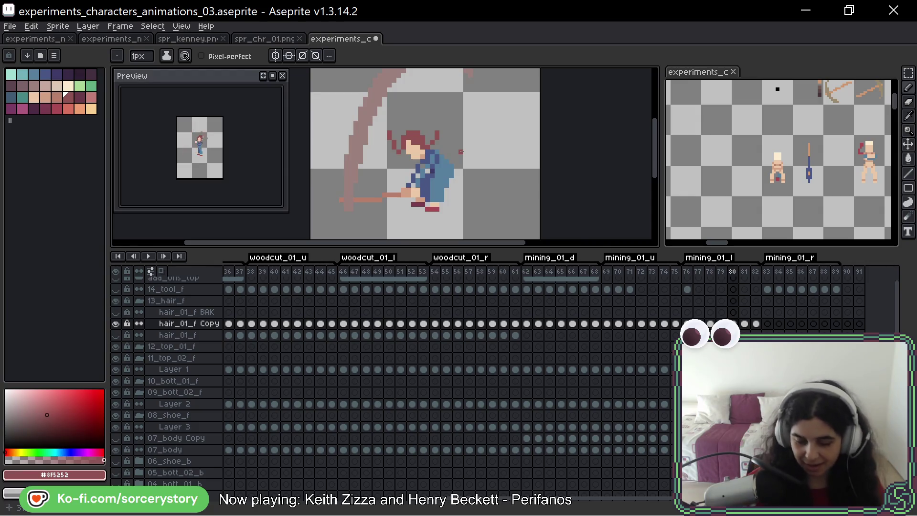
scroll(401, 139, "up", 2)
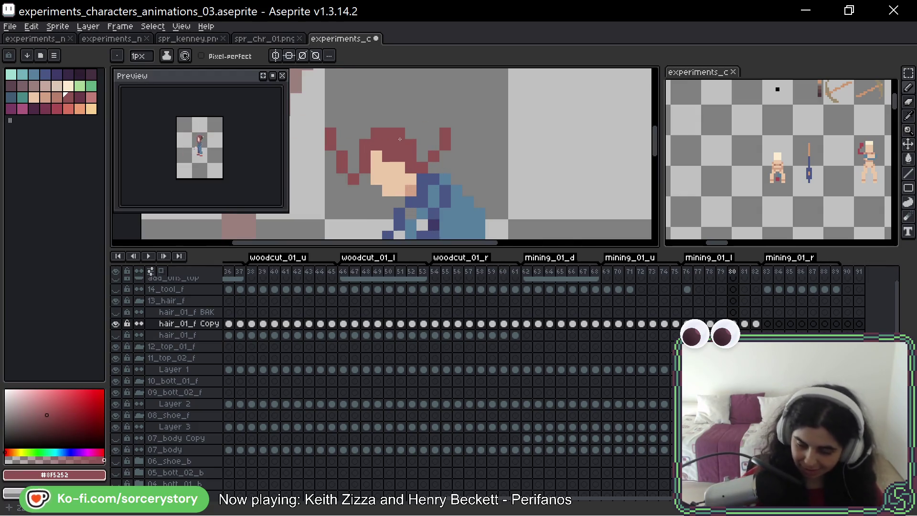
scroll(508, 127, "left", 3)
scroll(518, 128, "up", 2)
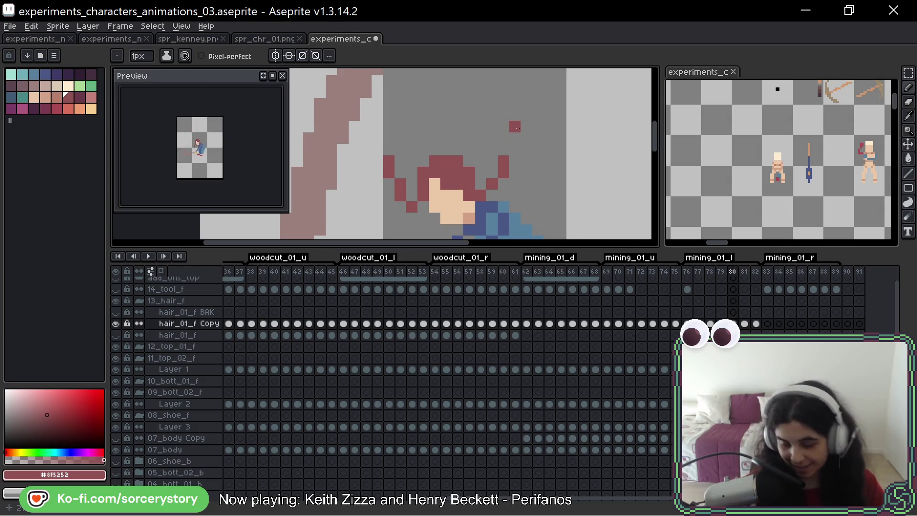
key("Right")
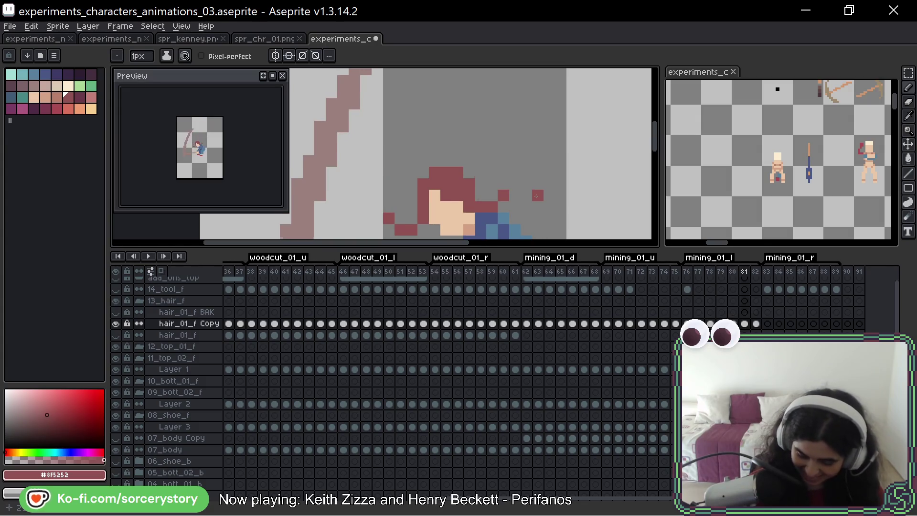
key("Left")
key("Left")
key("Left")
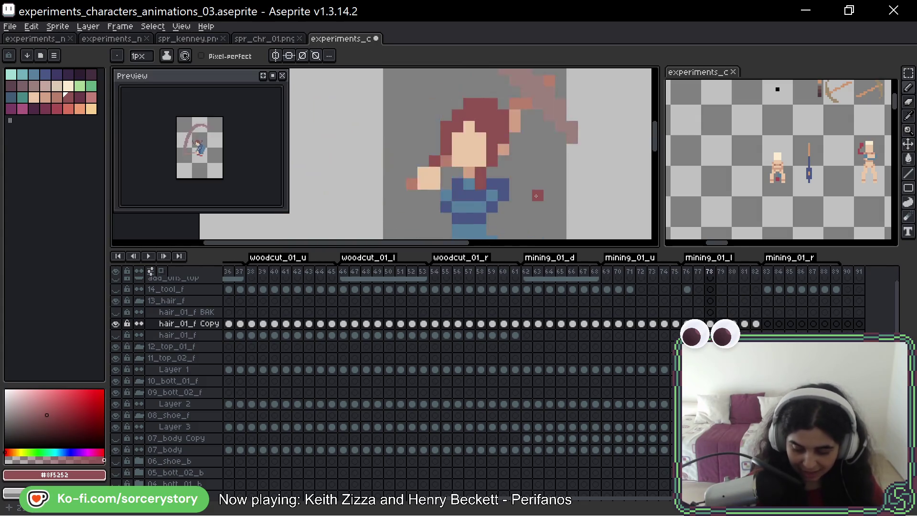
Shade a hair strand with dark purple #4c2b45
left_click(492, 92, "alt")
left_click(514, 103)
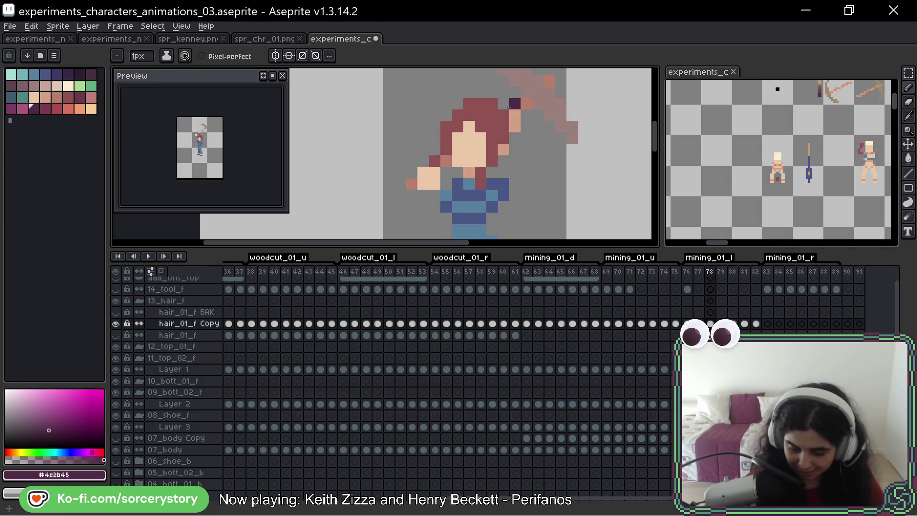
key("ctrl+z")
left_click(504, 117)
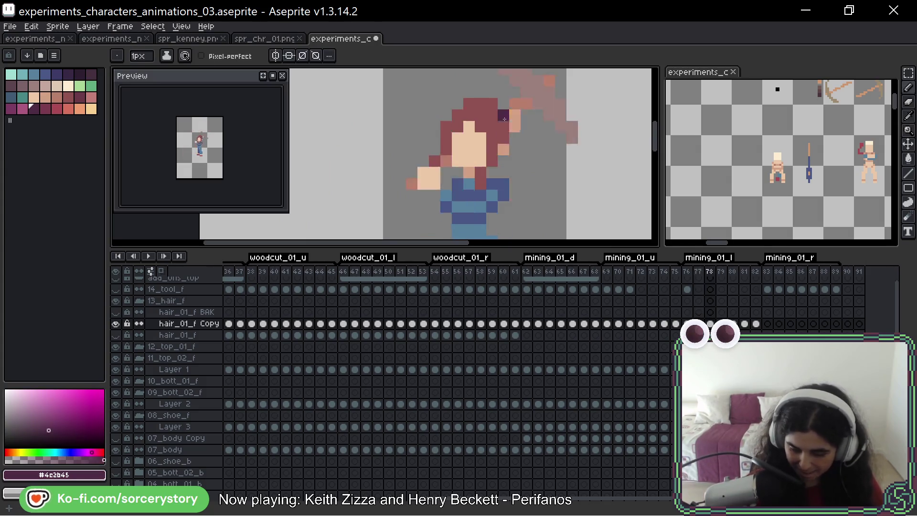
left_click_drag(504, 121, 502, 136)
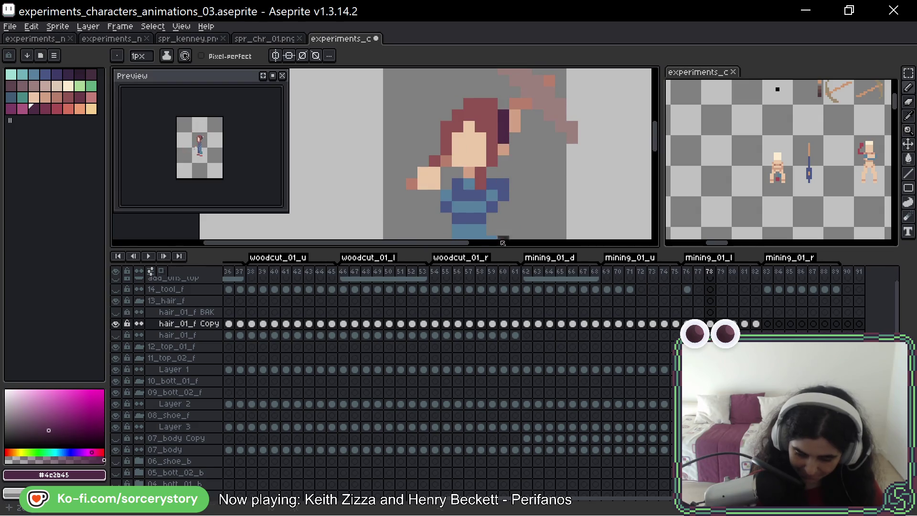
Add dark purple shadow pixels to the hair on frames 79 and 80, then review back to frame 77
key("Right")
left_click(505, 115)
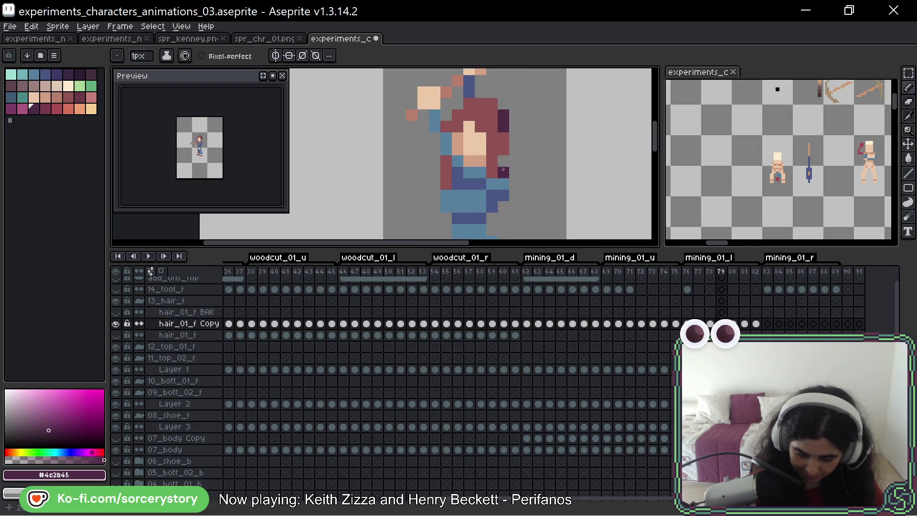
key("Right")
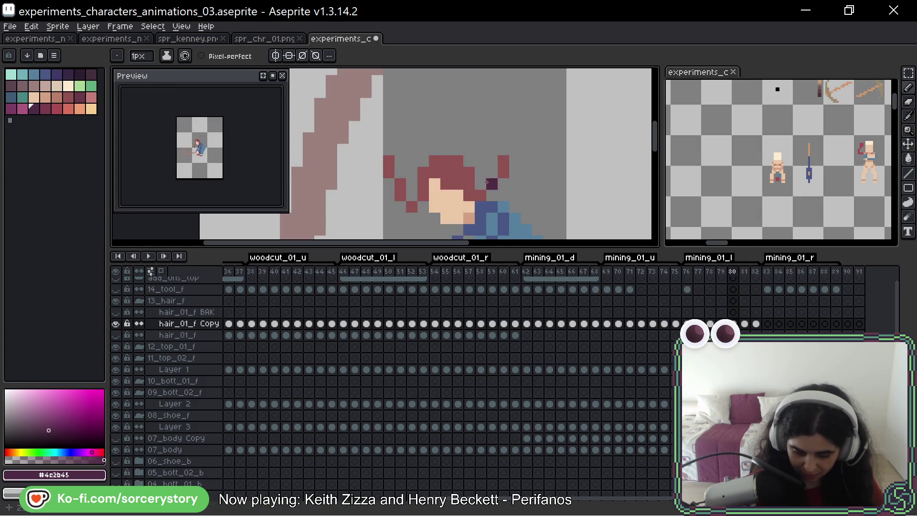
left_click_drag(457, 161, 468, 172)
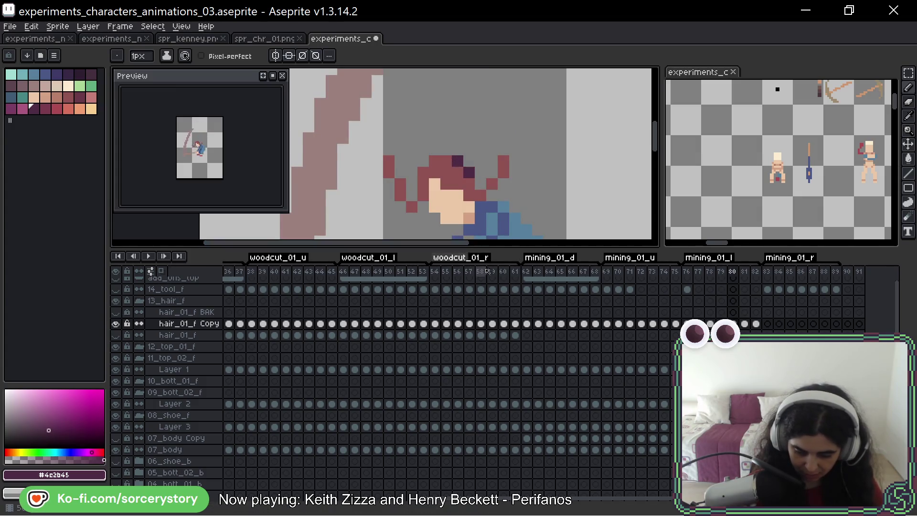
key("Right")
key("Right")
key("Left")
key("Left")
key("Left")
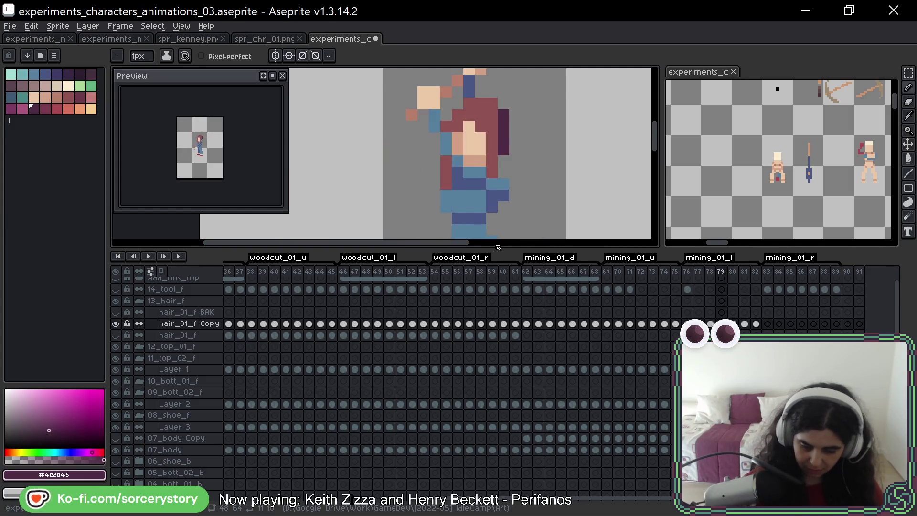
key("Left")
key("Left")
On frame 82, sample the hair red #8F5252 and add a hair pixel beside the shirt
left_click(512, 111, "alt")
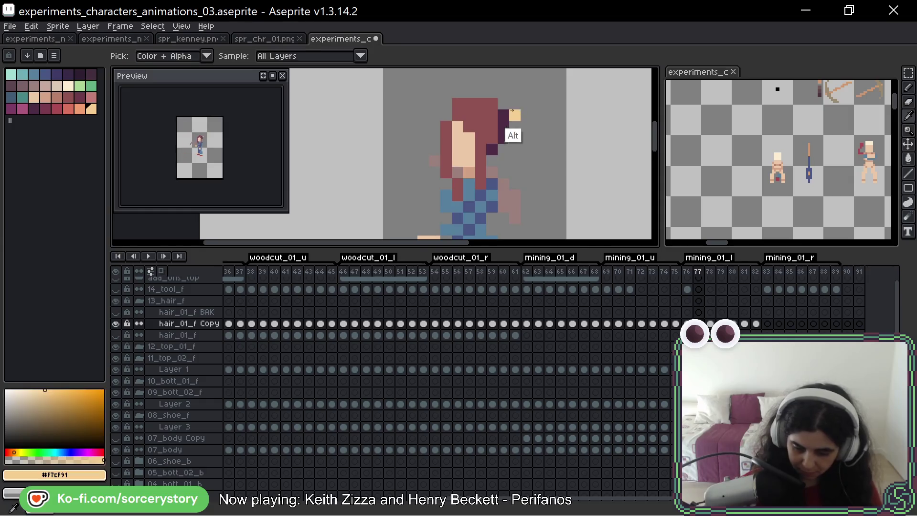
key("Right")
key("Right")
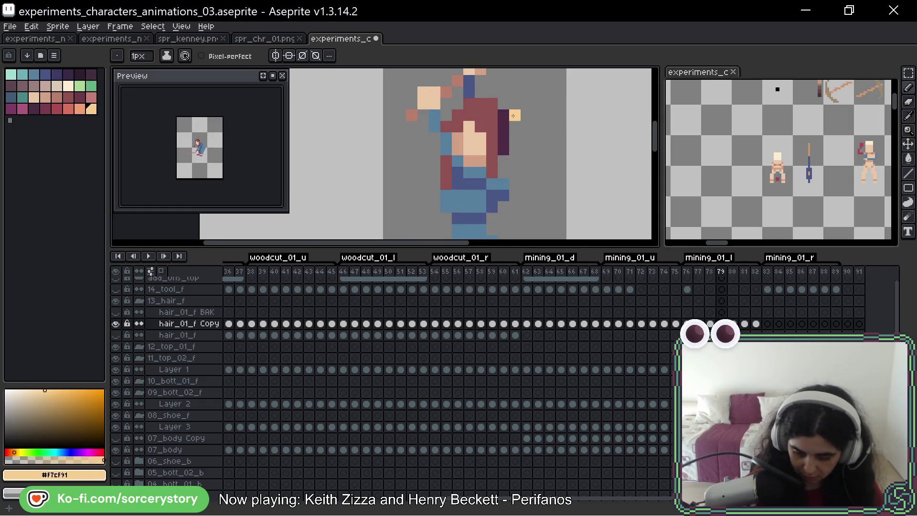
key("Right")
key("Right")
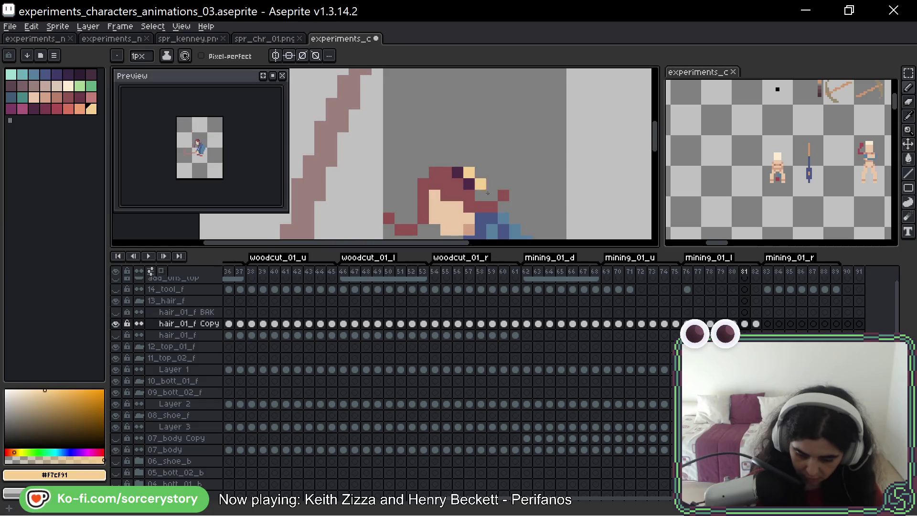
key("Right")
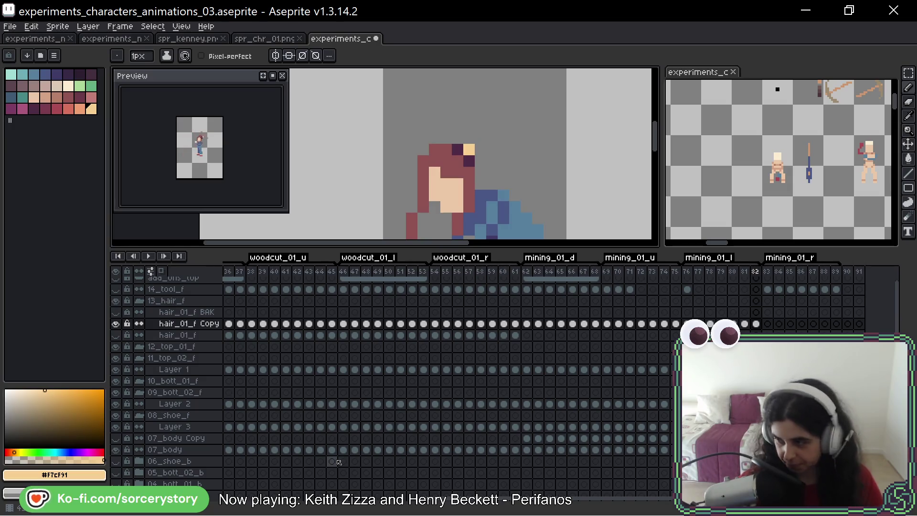
left_click(457, 221, "alt")
left_click(491, 195)
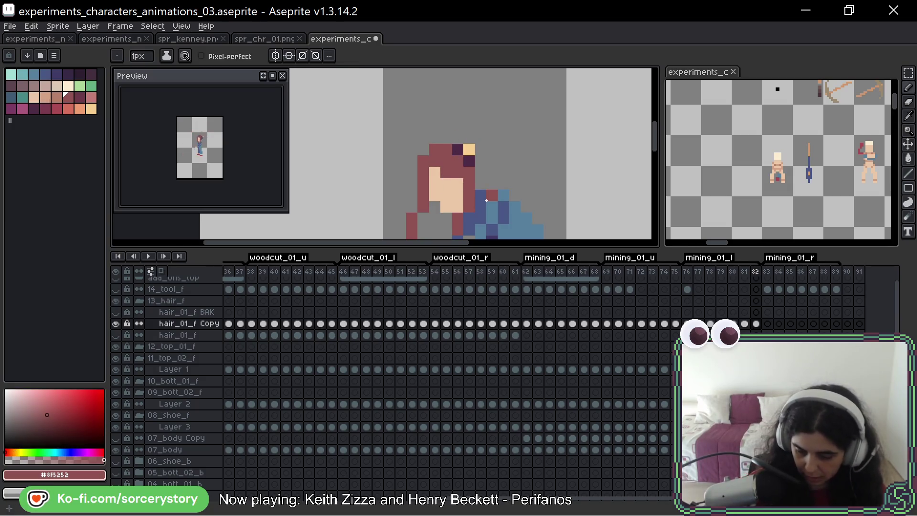
Select the hair_01_f Copy cels of frames 76–82 in the timeline
scroll(503, 208, "down", 1)
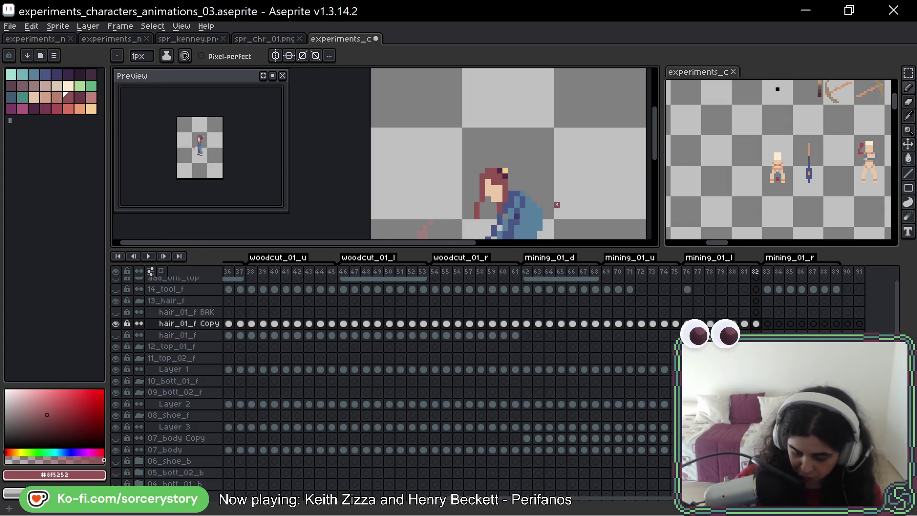
left_click_drag(569, 194, 497, 149)
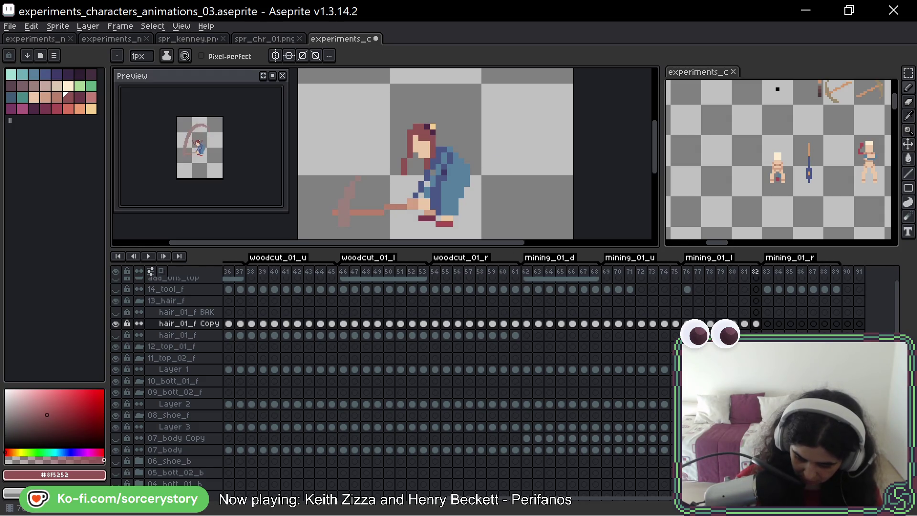
left_click_drag(687, 324, 756, 323)
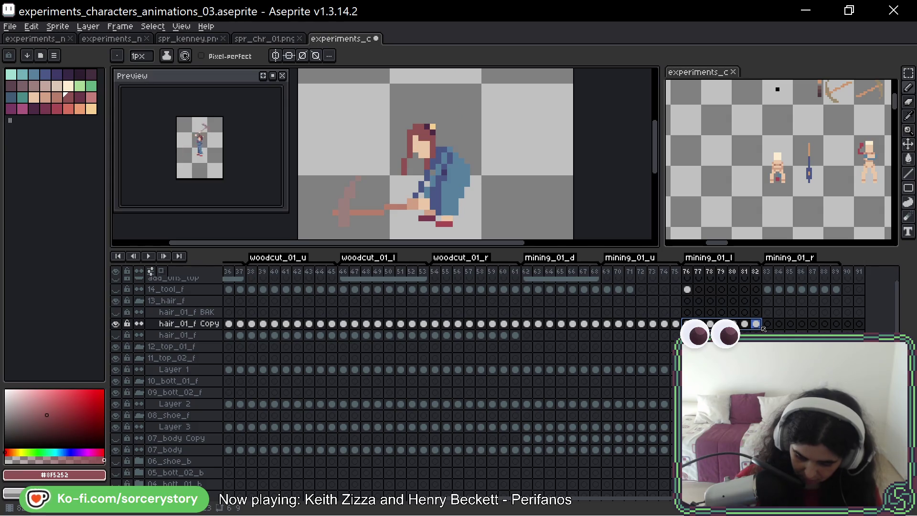
Paste the frame 76–82 hair cels starting at frame 83 and review the pasted hair on frames 84–89
key("ctrl+c")
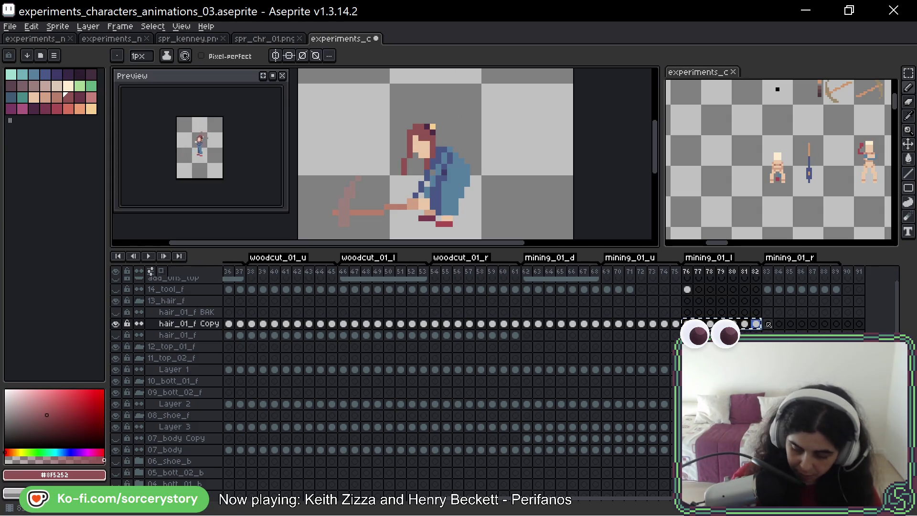
left_click(767, 324)
key("ctrl+v")
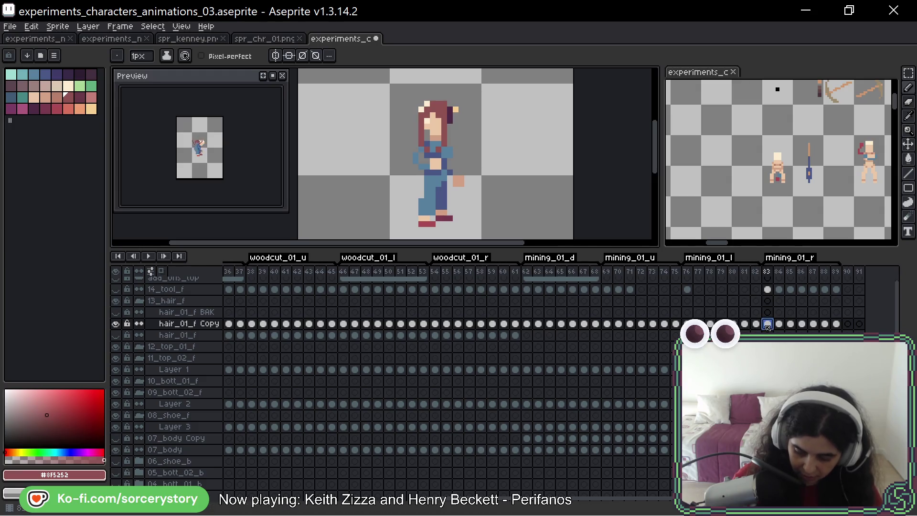
left_click_drag(515, 164, 484, 159)
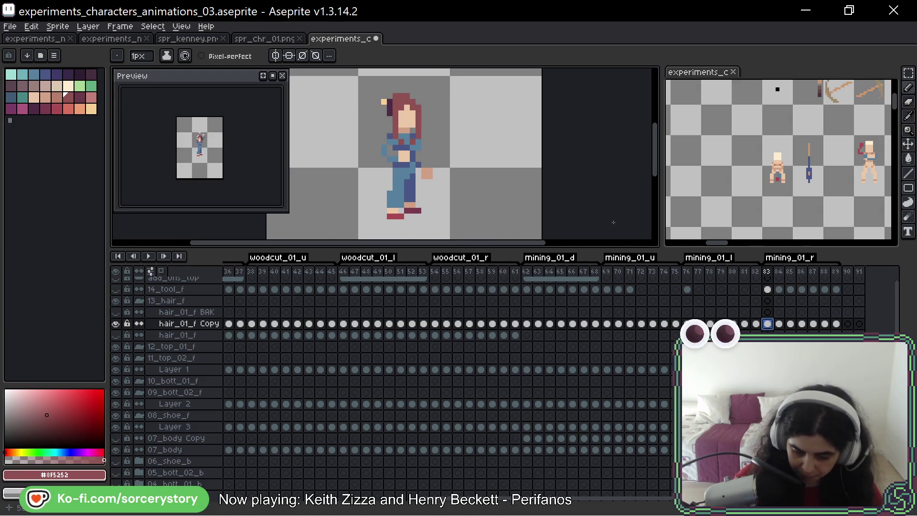
left_click(780, 324)
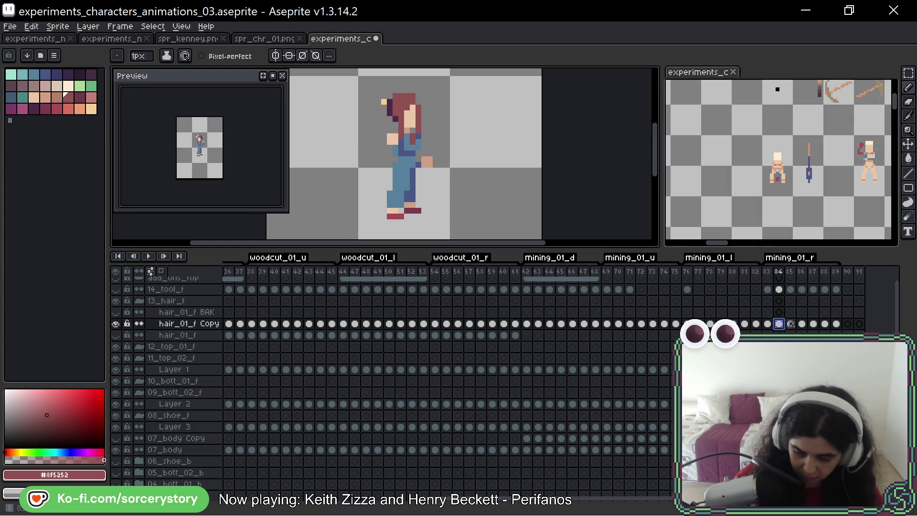
left_click(795, 323)
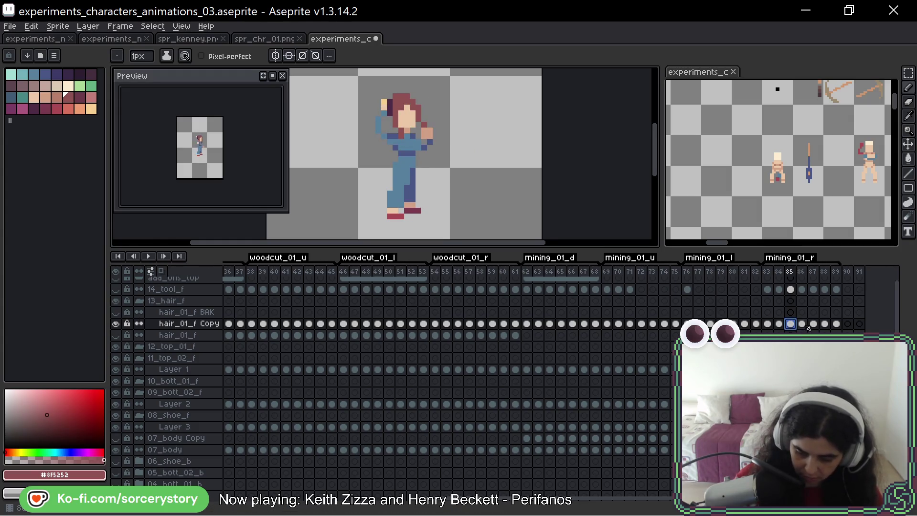
left_click(803, 325)
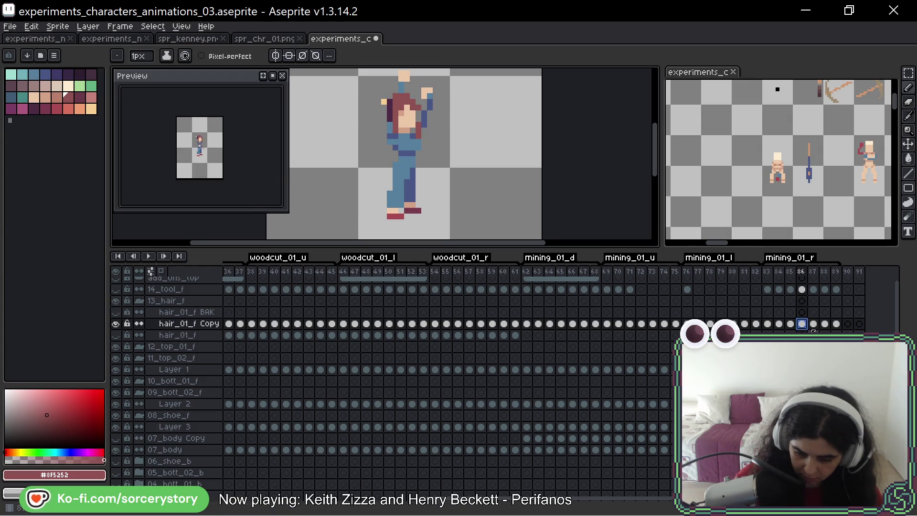
left_click(814, 325)
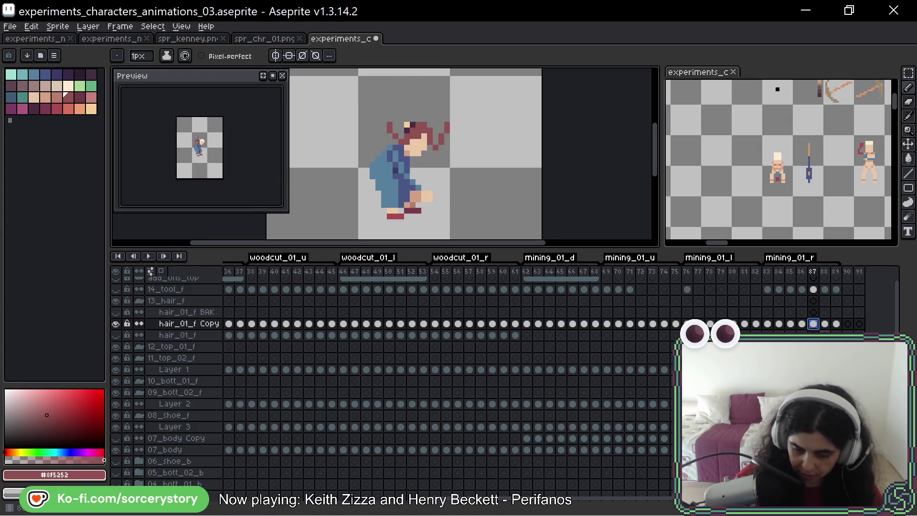
left_click(825, 324)
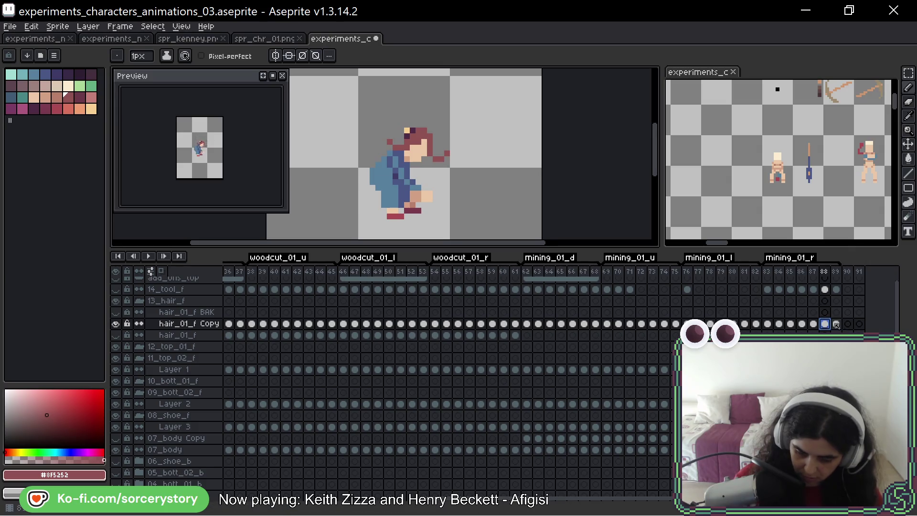
left_click(836, 325)
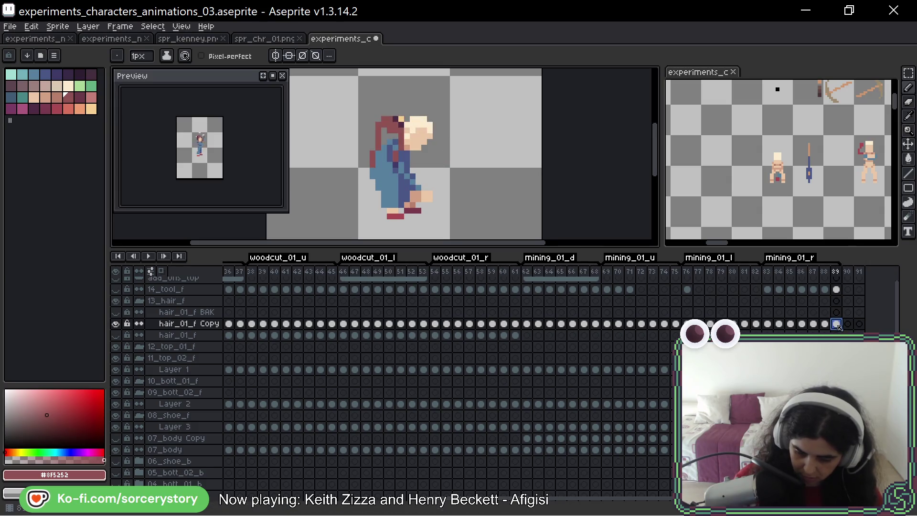
left_click(802, 324)
Touch up hair pixels around the face and raised hand on frames 85 and 86
scroll(391, 165, "up", 2)
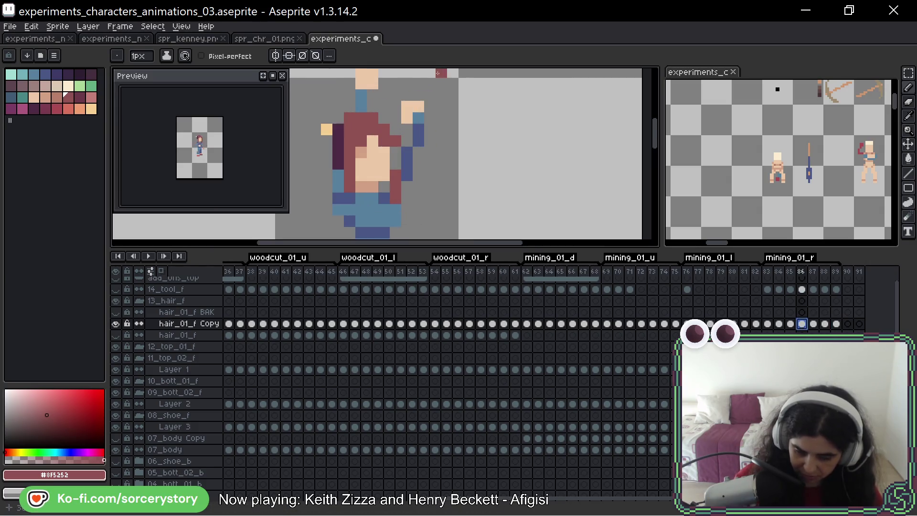
left_click(392, 177)
scroll(406, 189, "down", 3)
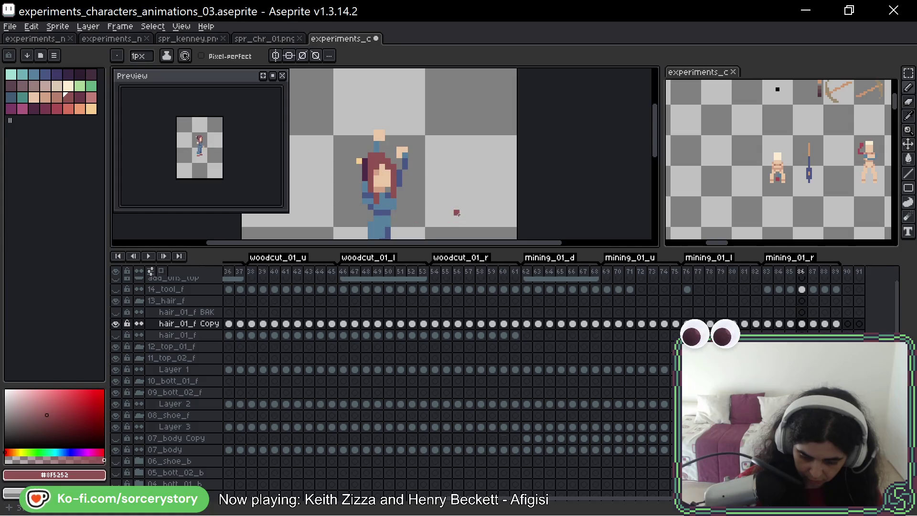
left_click_drag(470, 206, 474, 160)
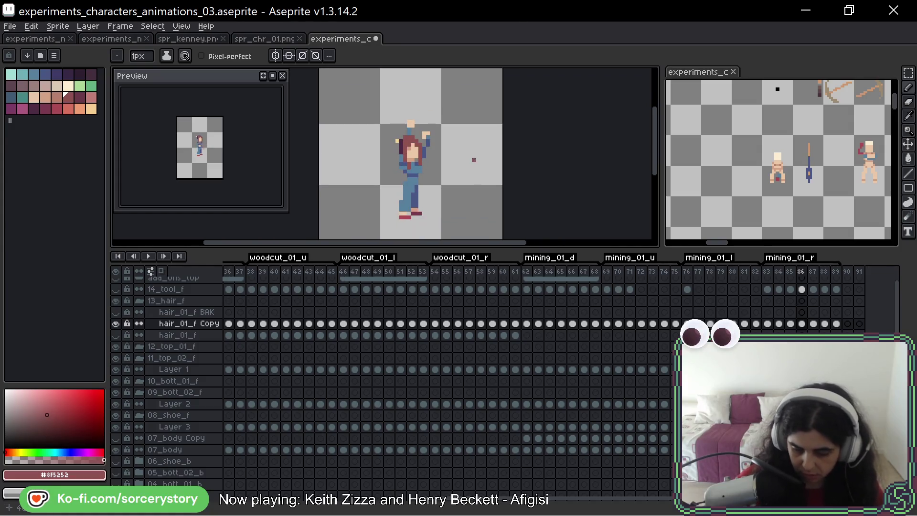
scroll(430, 144, "up", 2)
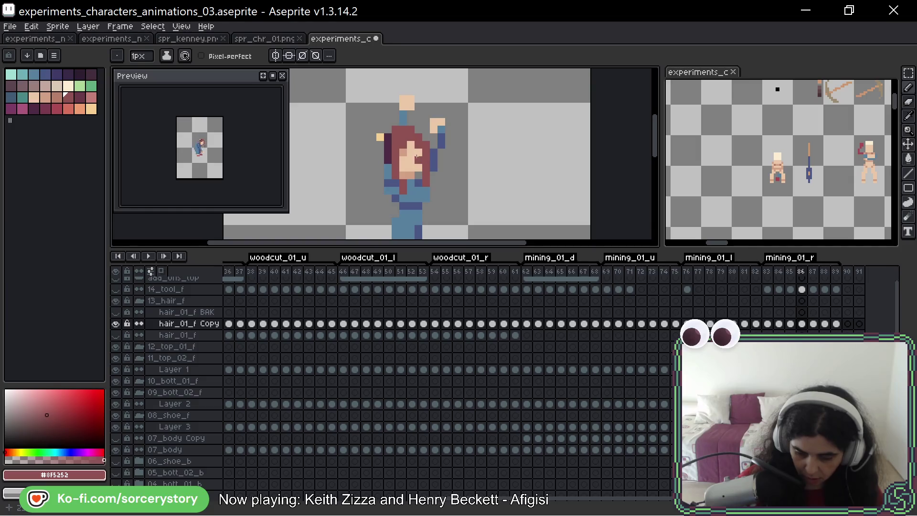
key("Left")
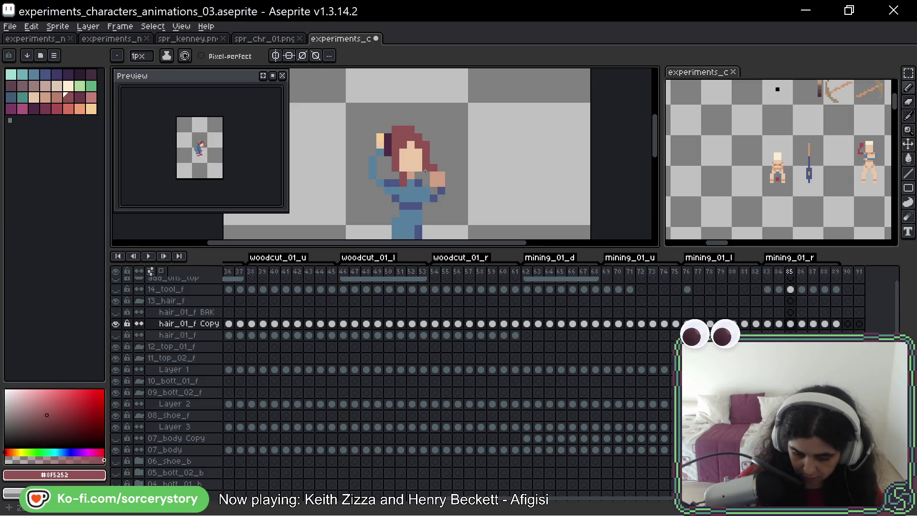
left_click(388, 139)
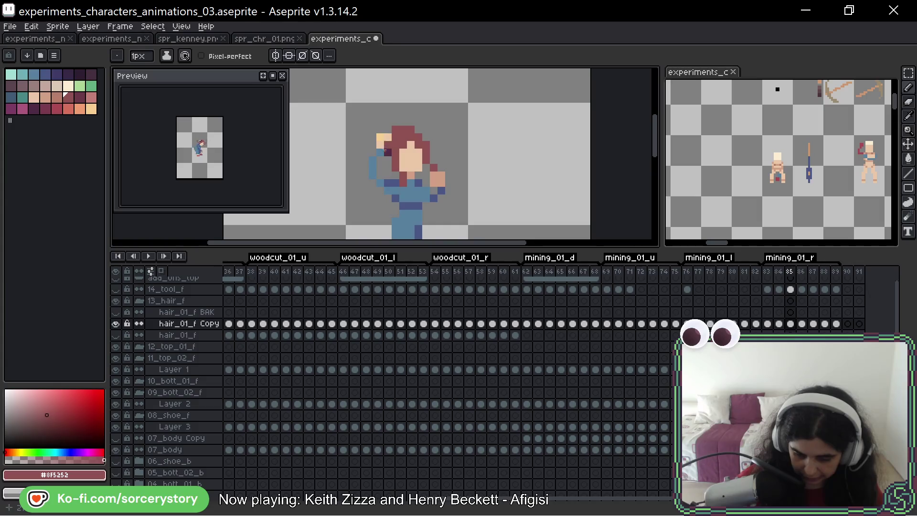
key("Right")
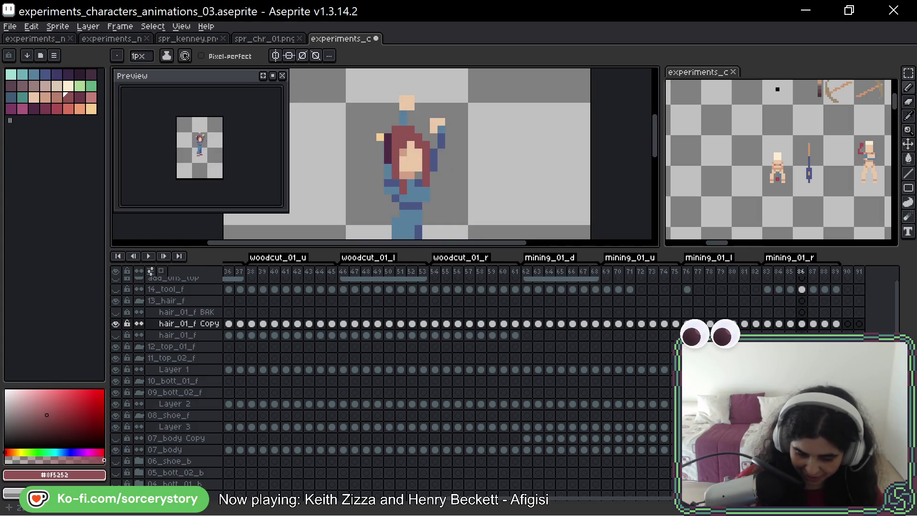
scroll(411, 160, "up", 1)
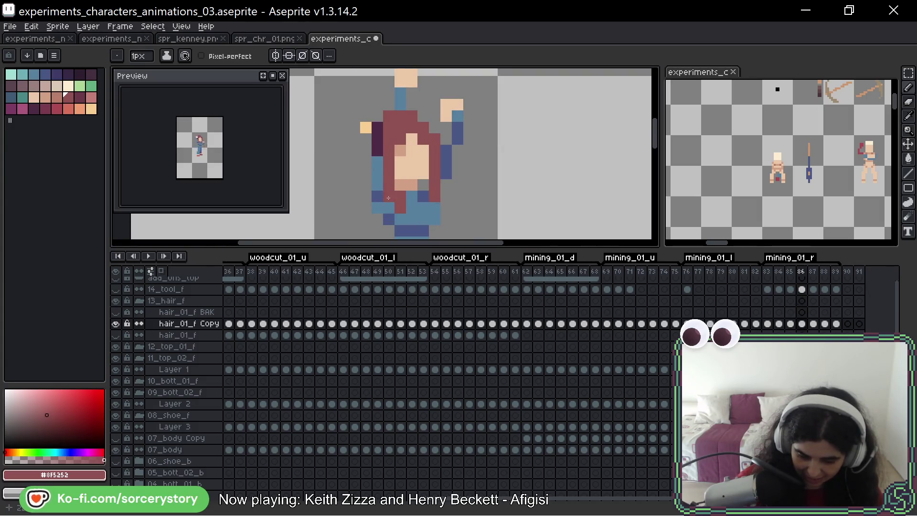
left_click_drag(389, 151, 388, 138)
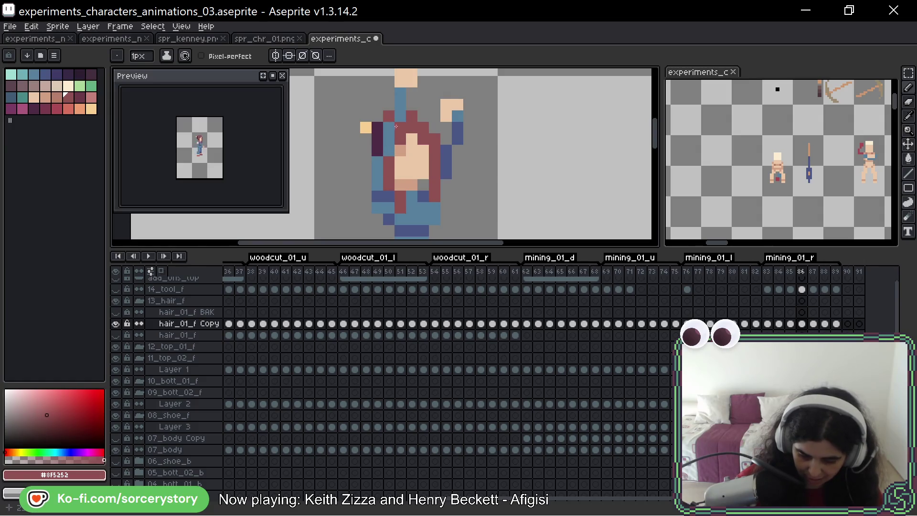
Pan to the character's head and step through frames 84–86 to check the hair
scroll(456, 168, "down", 3)
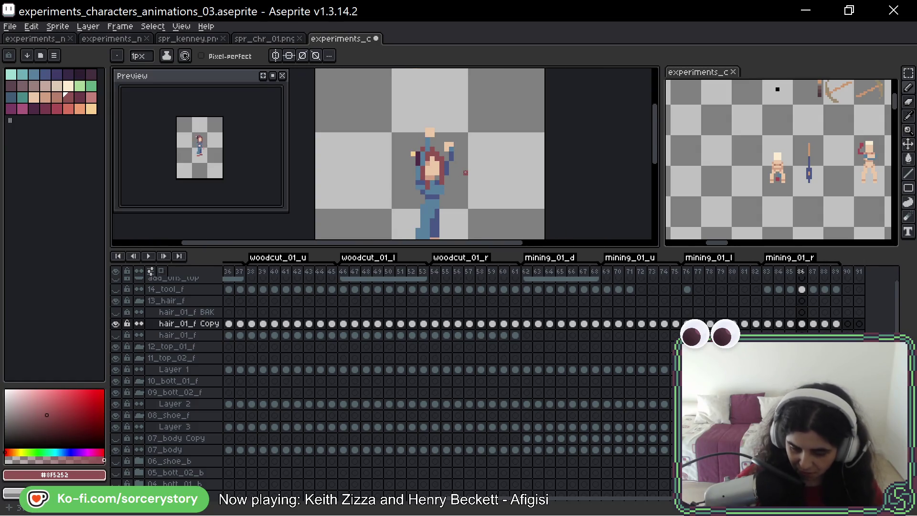
scroll(497, 174, "up", 3)
scroll(496, 174, "down", 2)
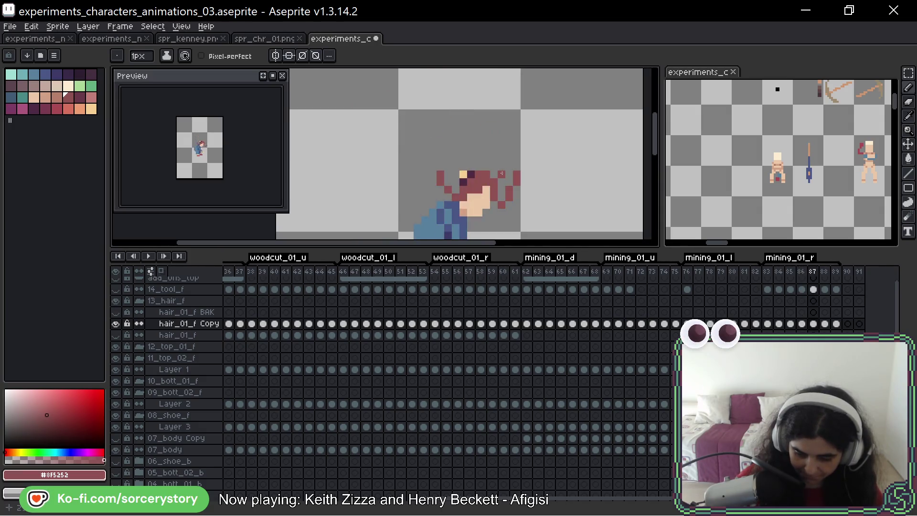
scroll(502, 196, "down", 2)
scroll(502, 196, "up", 2)
left_click_drag(494, 180, 479, 136)
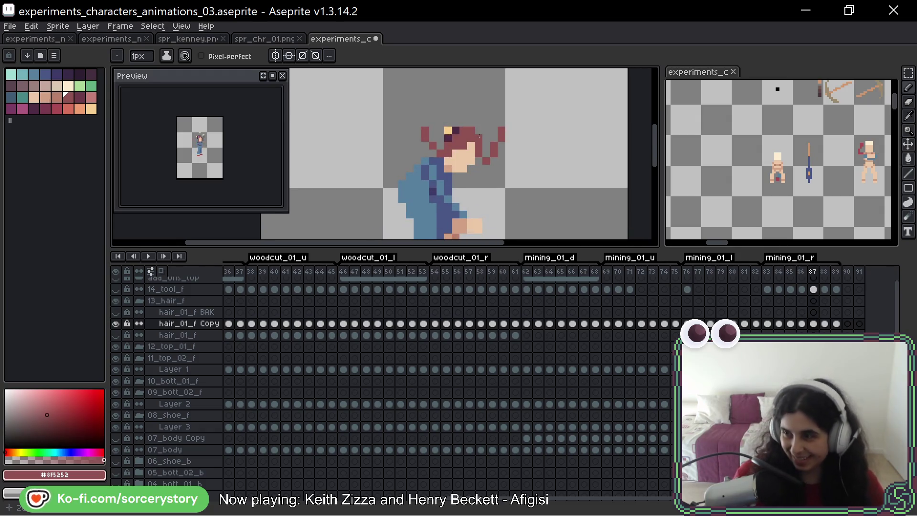
key("Left")
key("Left")
key("Left")
key("Right")
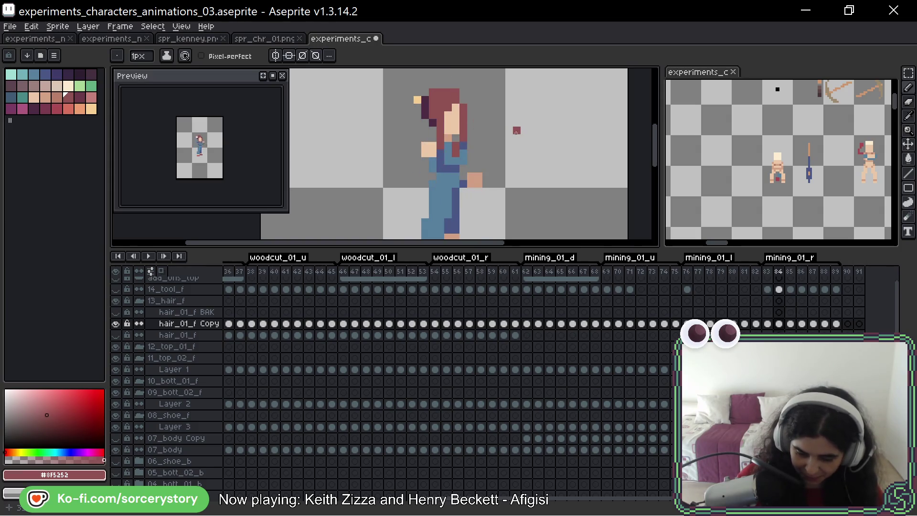
key("Right")
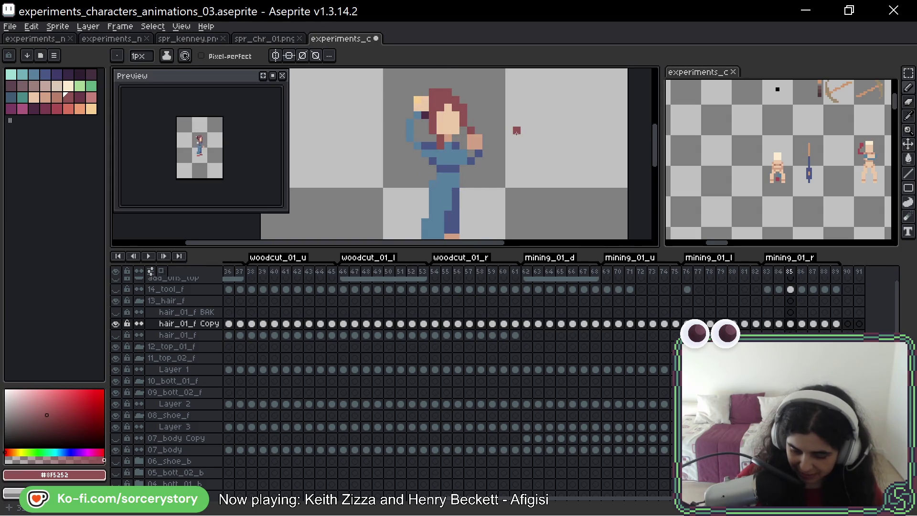
key("Right")
scroll(516, 131, "down", 2)
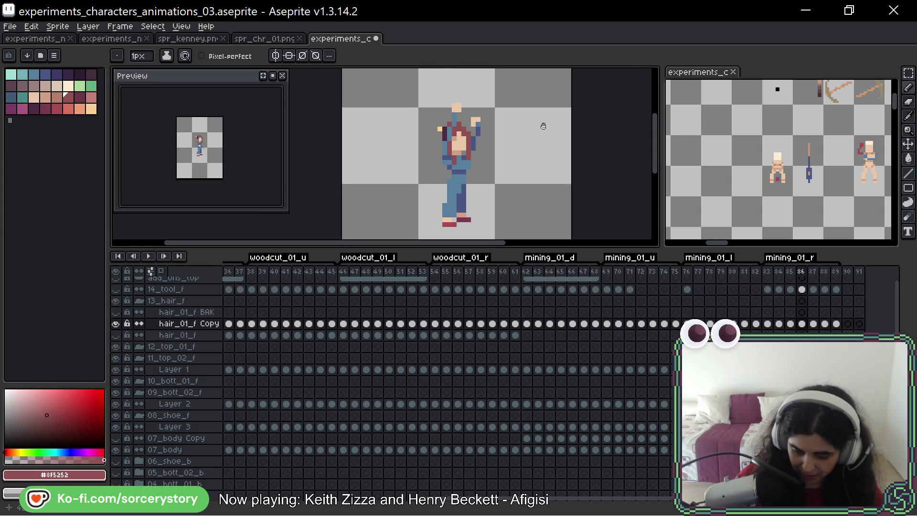
Show and hide the 14_tool_f pickaxe layer while flipping frames 83–85 to compare hair poses
left_click(115, 289)
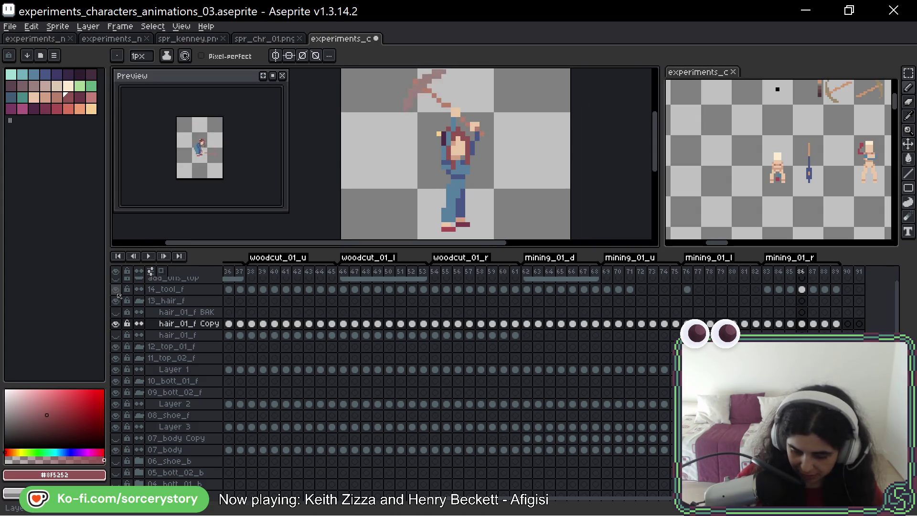
key("Left")
key("Left")
key("Right")
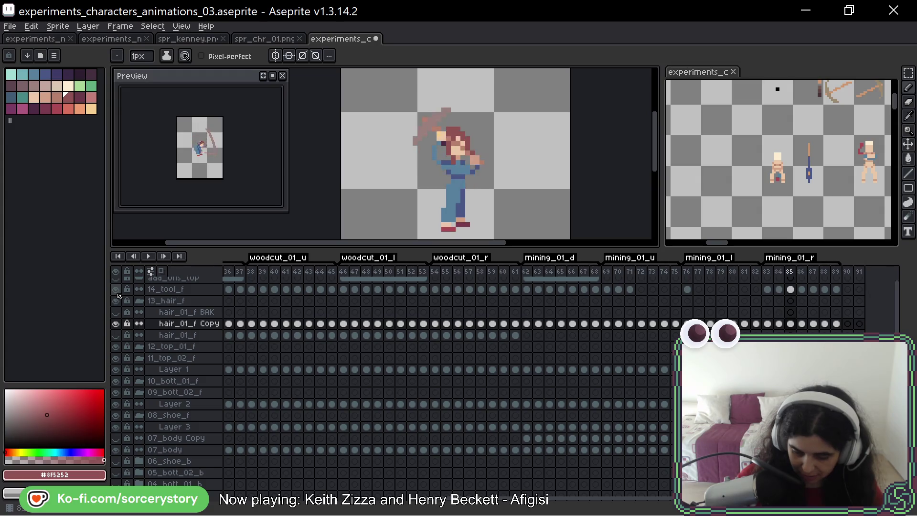
key("Left")
key("Right")
left_click(115, 290)
key("Left")
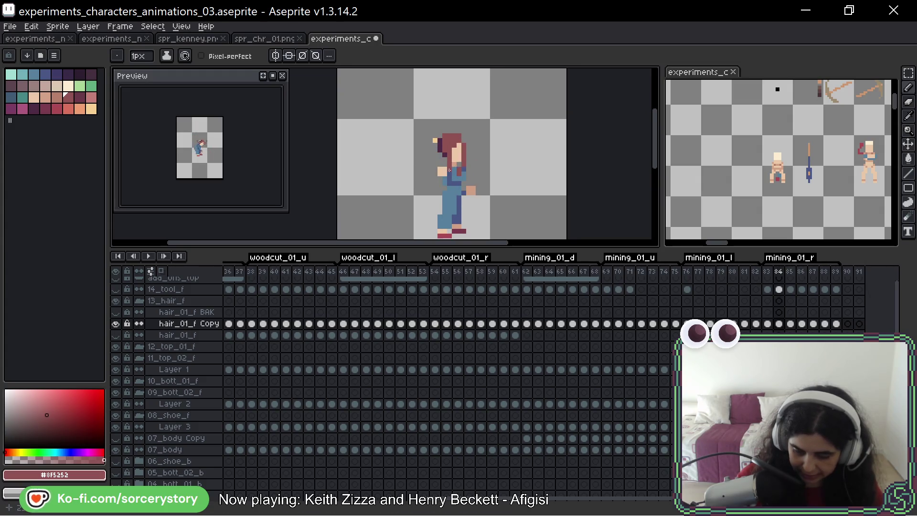
key("Left")
key("Left")
key("Right")
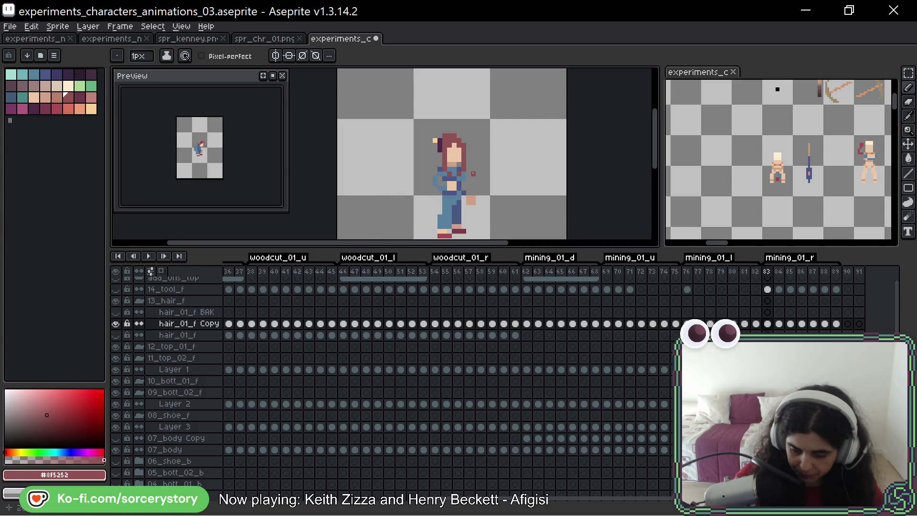
key("Left")
key("Left")
key("Right")
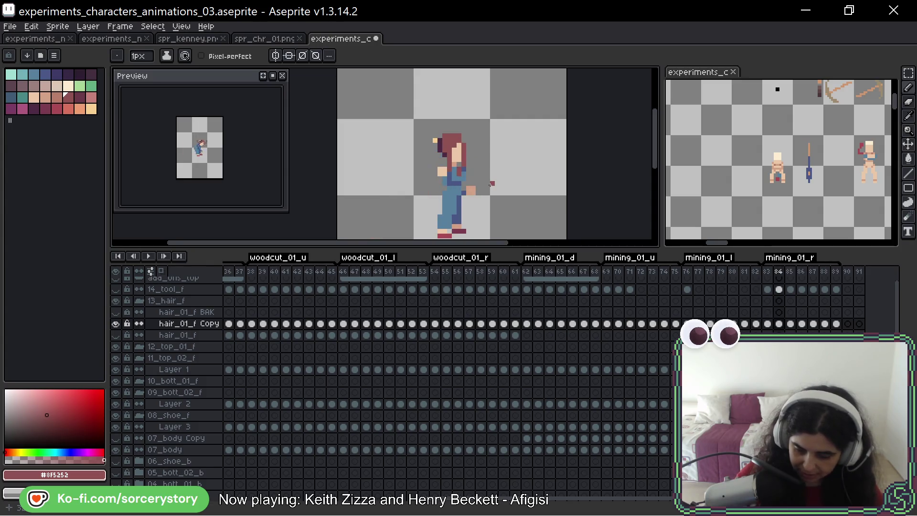
key("Right")
key("Right")
key("Right")
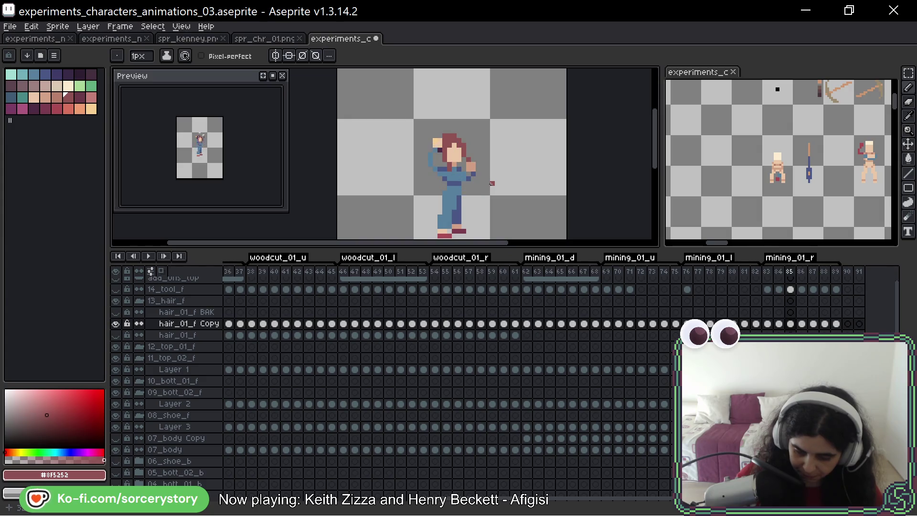
key("Right")
key("Right")
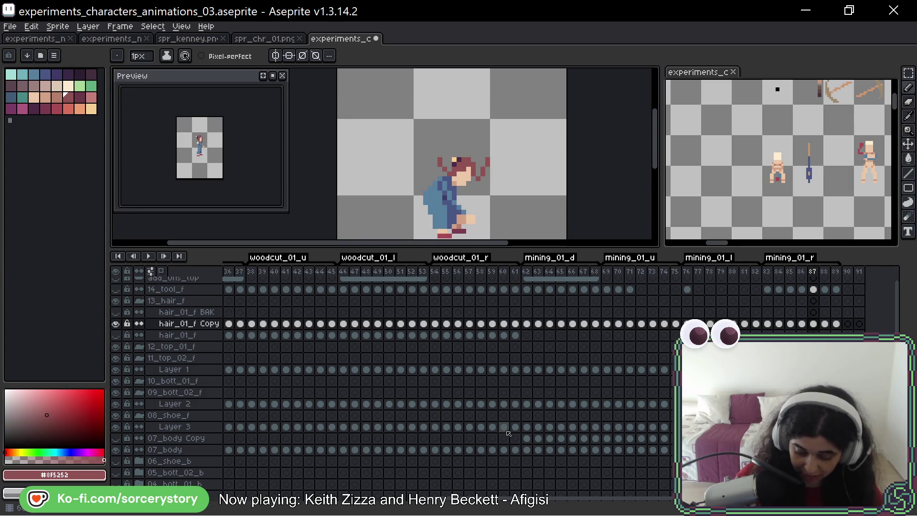
scroll(383, 413, "down", 3)
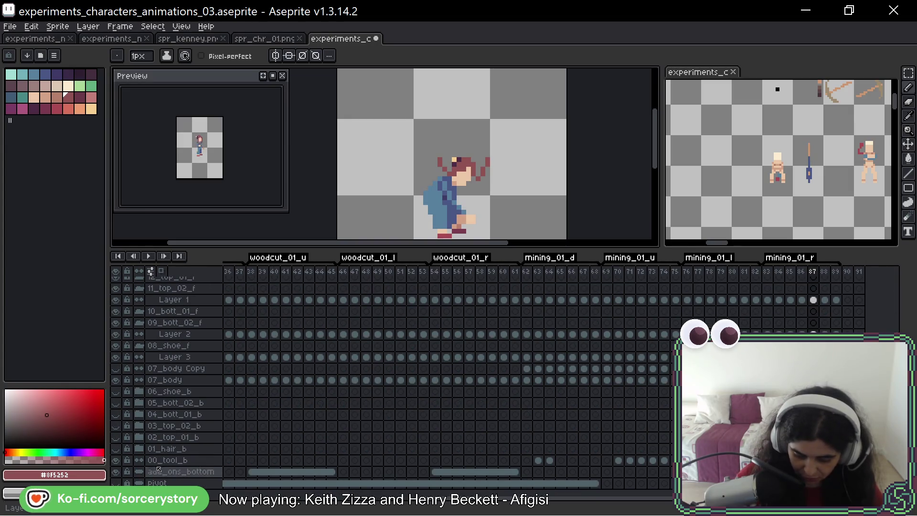
Expand the 01_hair_b group and select the hair_01_b Copy cels of frames 31–32
left_click(139, 452)
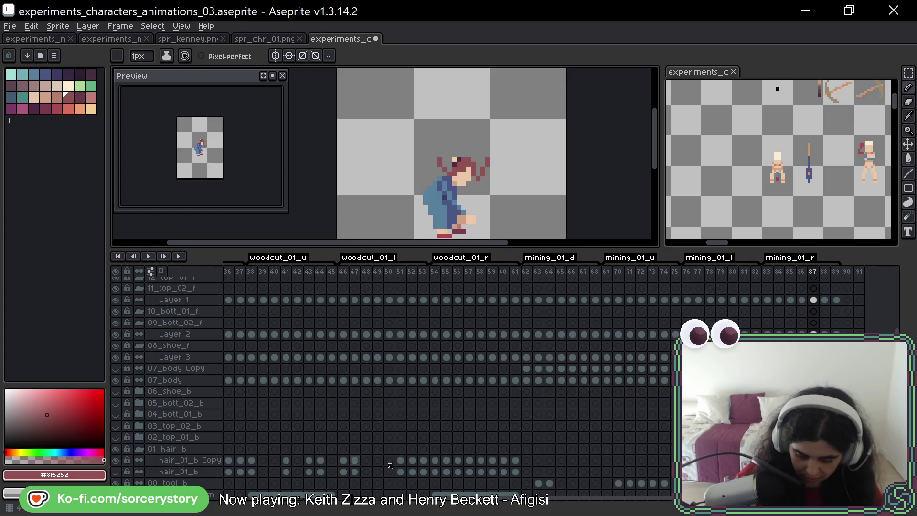
scroll(608, 426, "down", 1)
scroll(599, 375, "left", 3)
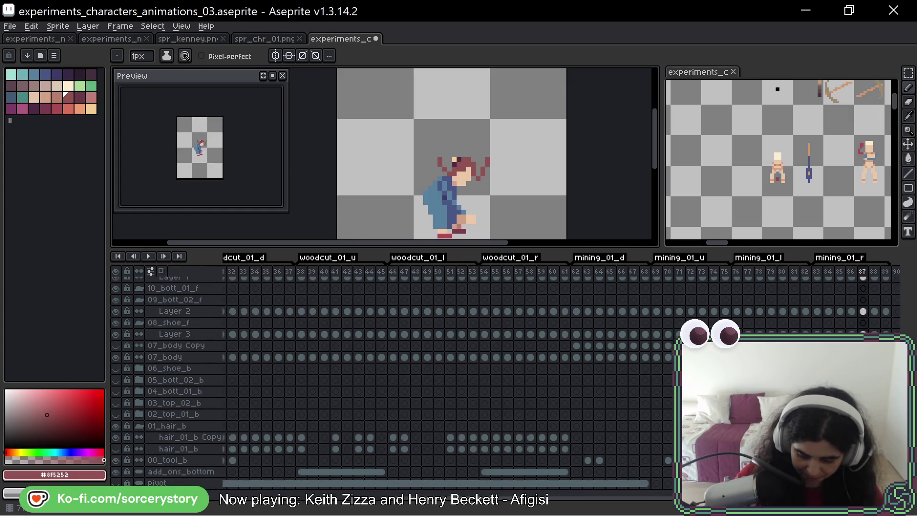
scroll(615, 342, "right", 4)
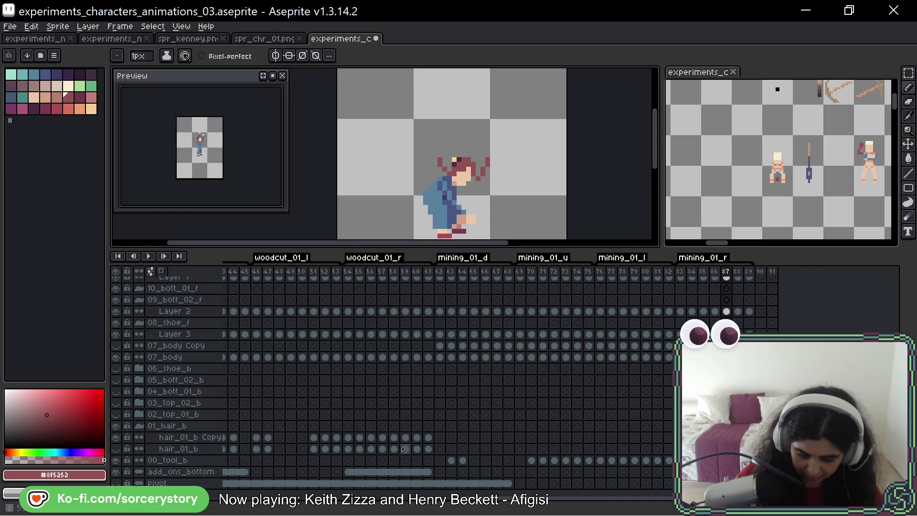
left_click(428, 437)
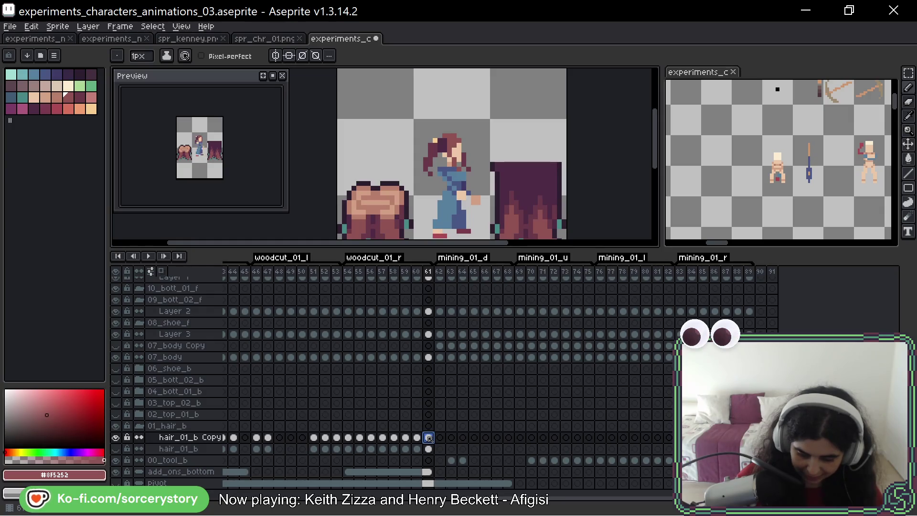
scroll(430, 386, "left", 1)
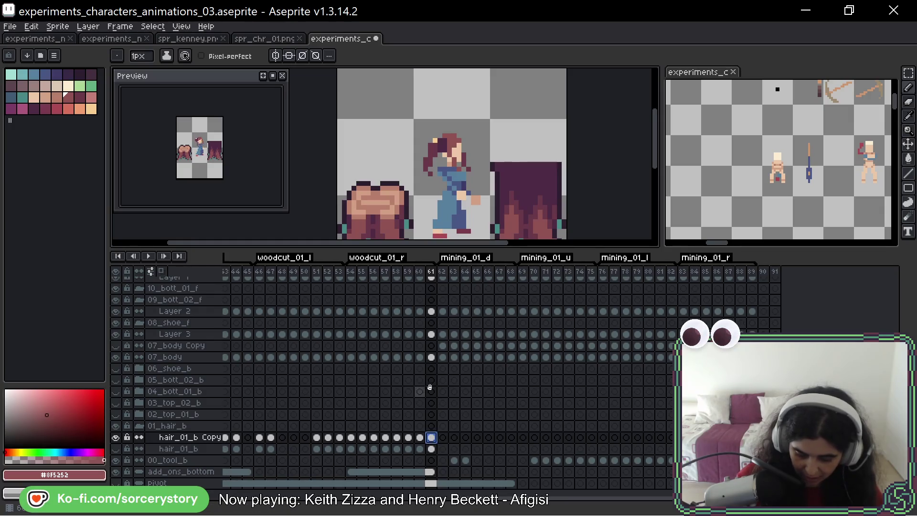
mouse_move(430, 387)
left_mouse_down()
mouse_move(643, 397)
mouse_move(619, 438)
mouse_move(630, 378)
left_mouse_up()
left_click_drag(297, 437, 308, 437)
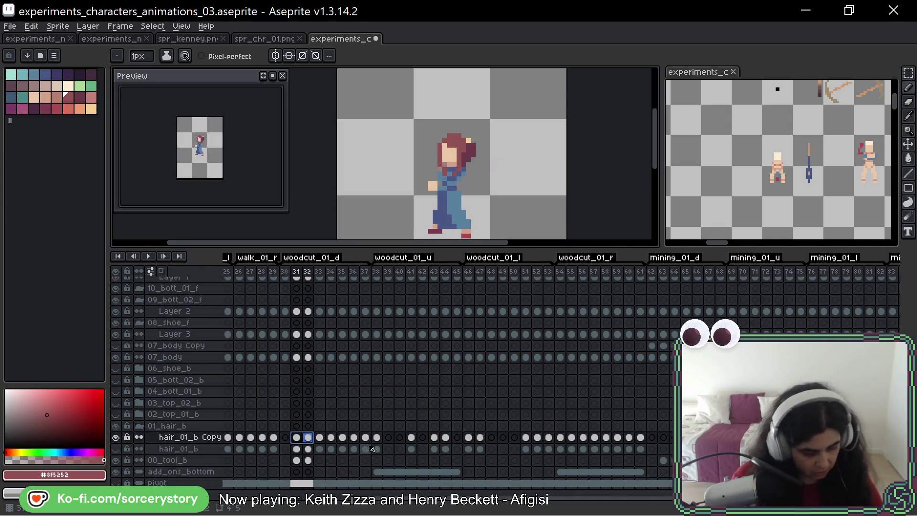
Paste the frame 31–32 back-hair cels into frame 62 and compare with frames 30–31 and 63–64
key("ctrl+c")
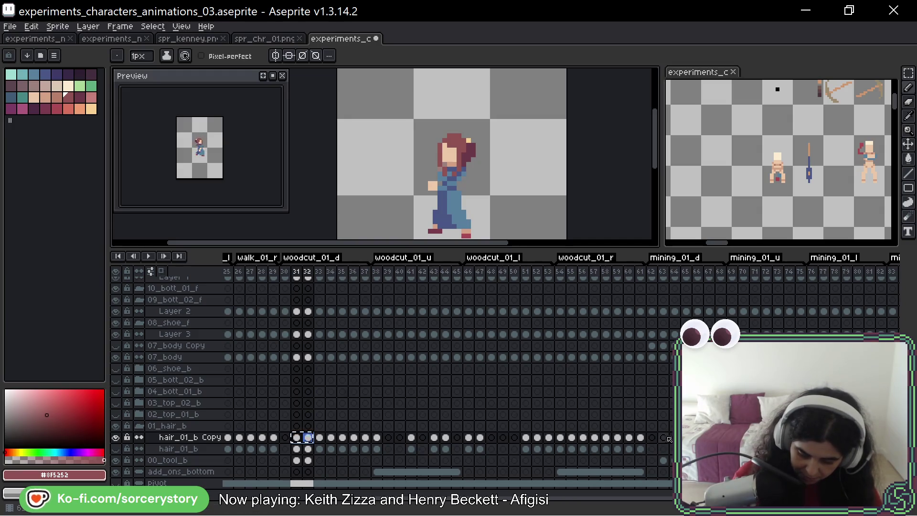
left_click(652, 438)
key("ctrl+v")
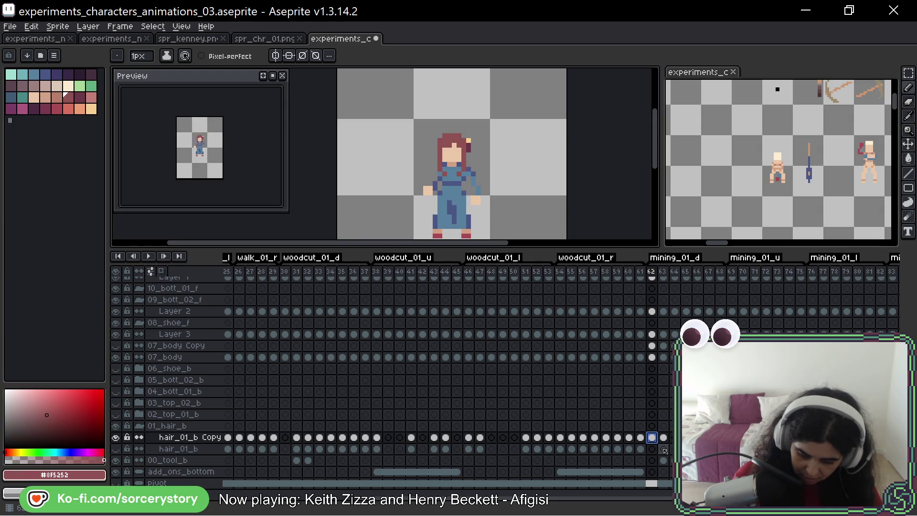
left_click(297, 436)
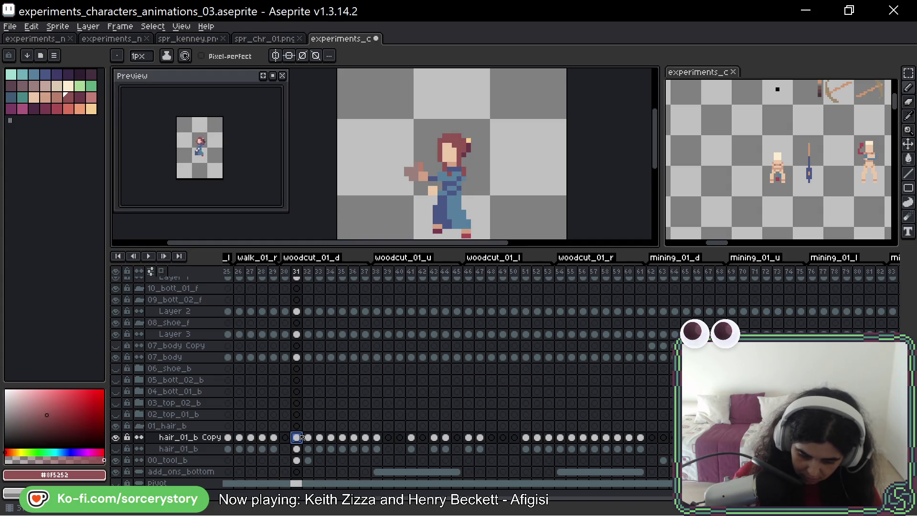
left_click(286, 437)
left_click(296, 437)
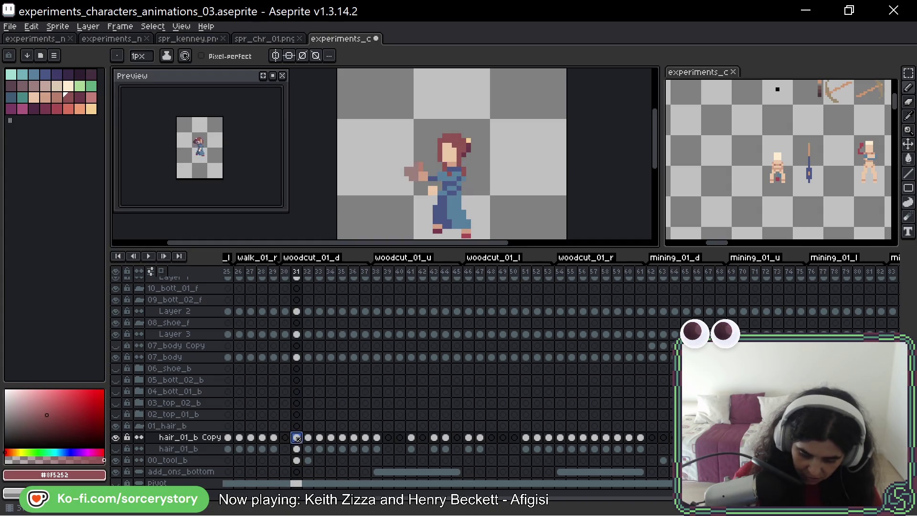
left_click(663, 437)
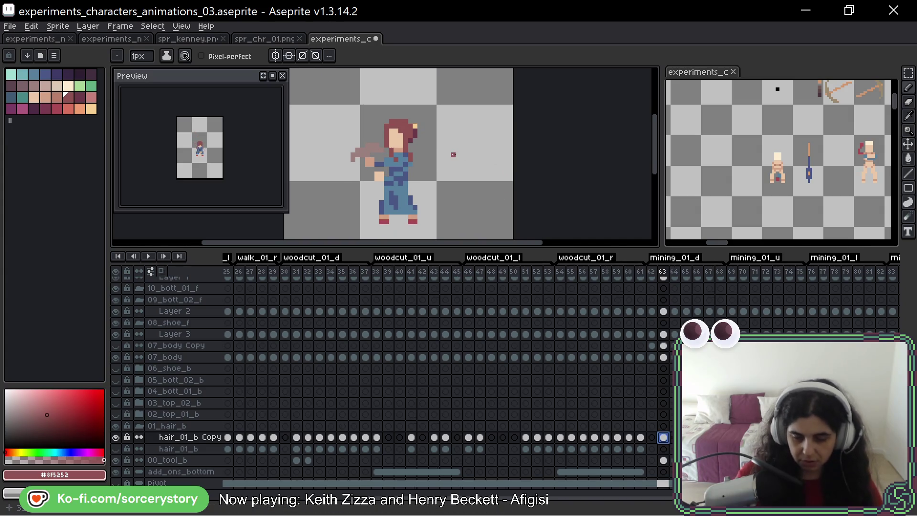
left_click(675, 437)
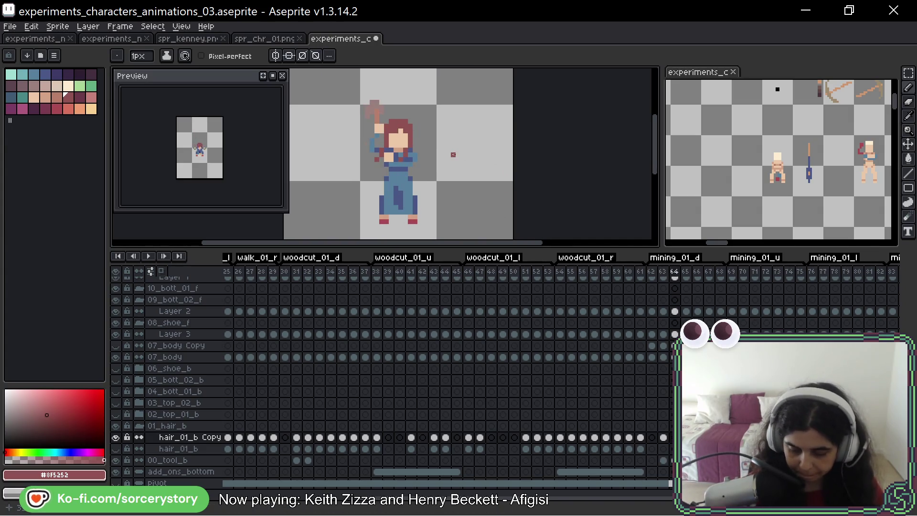
Pick the peach colour #F7CF91 from the sprite on frame 63, then advance to frame 66
key("Right")
key("Right")
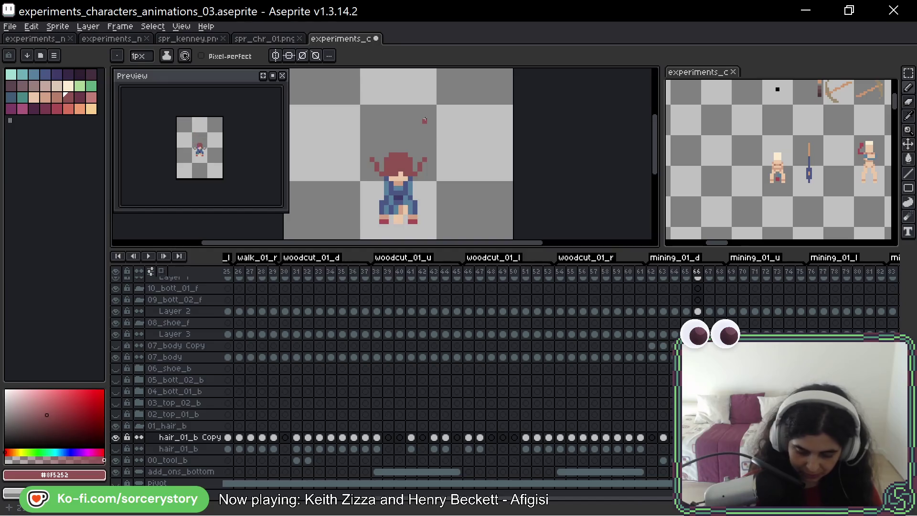
key("Left")
key("Left")
key("Left")
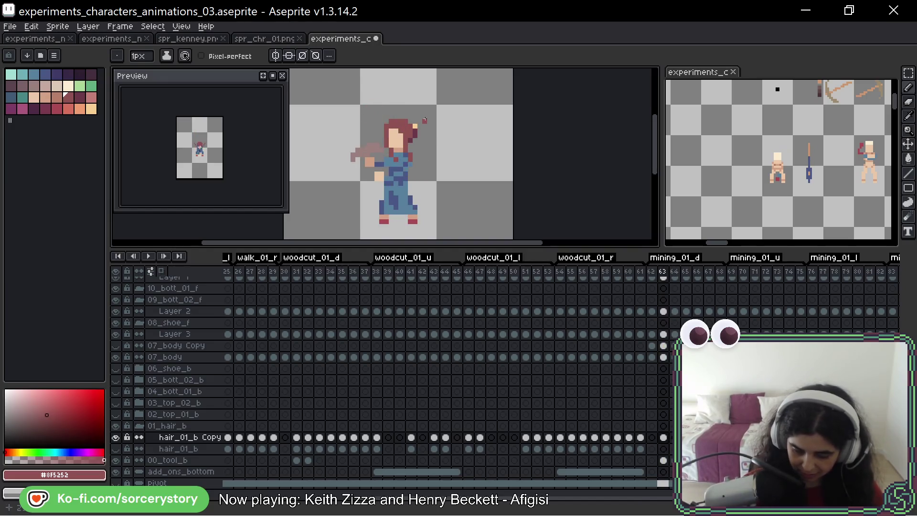
key("alt")
left_click(419, 124, "alt")
key("Right")
key("Right")
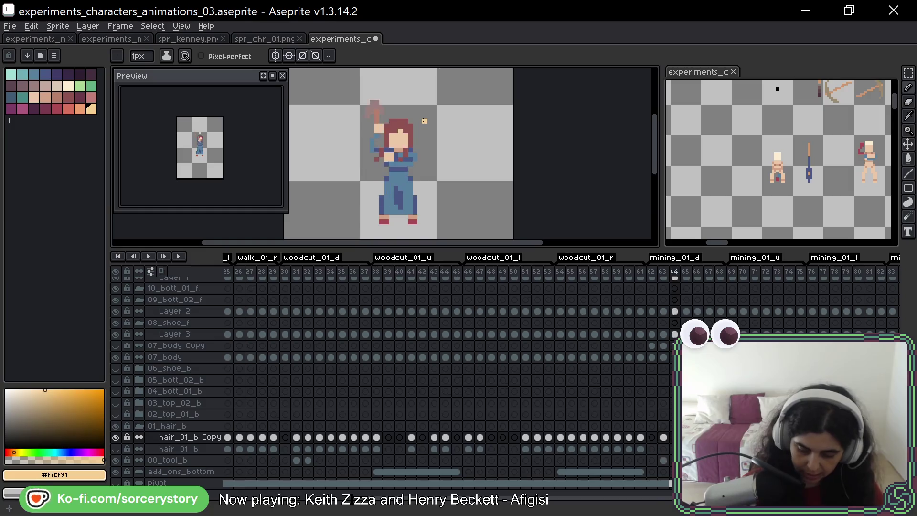
key("Right")
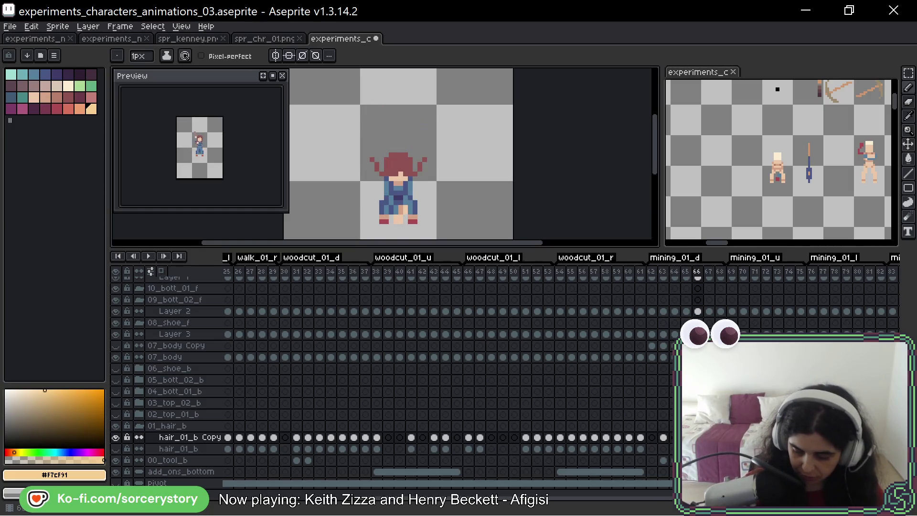
scroll(701, 296, "up", 5)
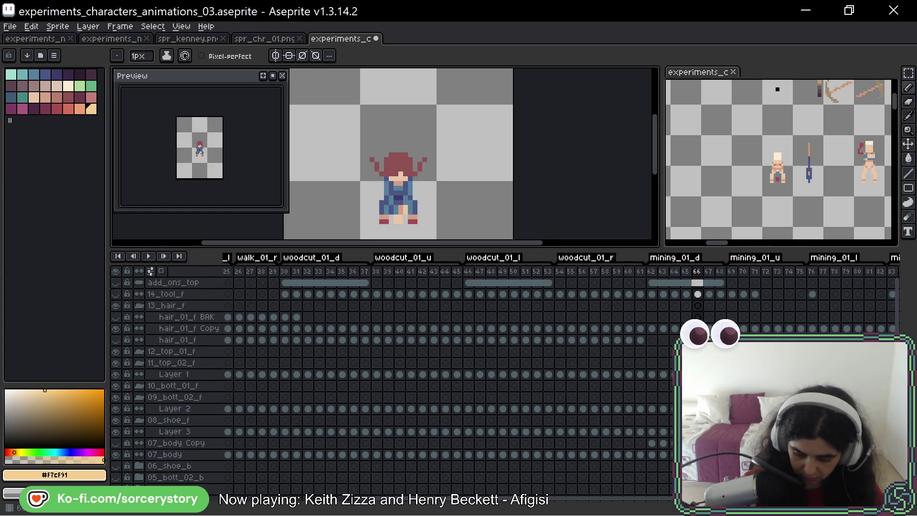
On the hair_01_f Copy layer, add a peach highlight stroke on top of the hair in frame 66
left_click(188, 328)
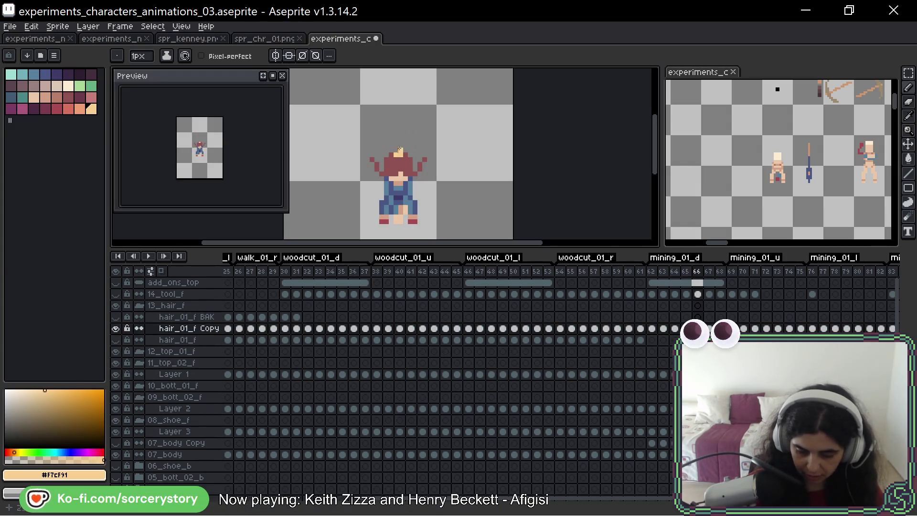
left_click(405, 155)
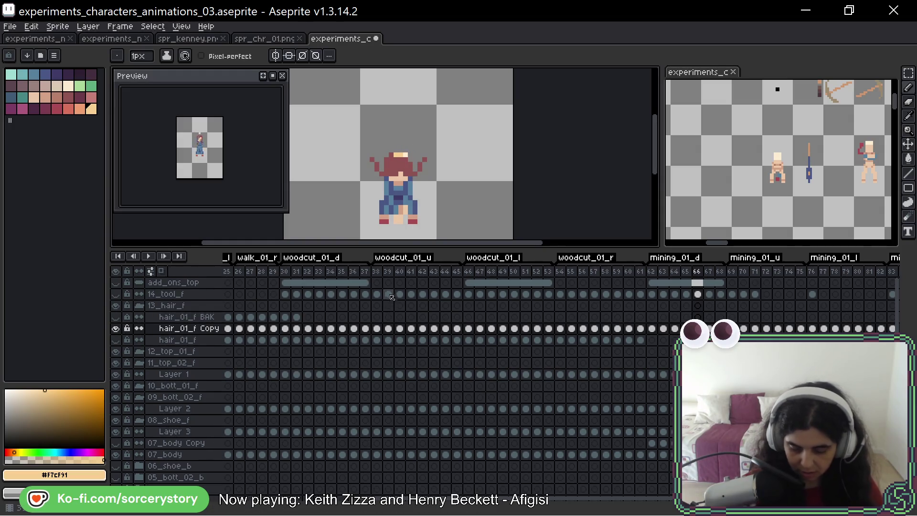
key("ctrl+z")
key("ctrl+y")
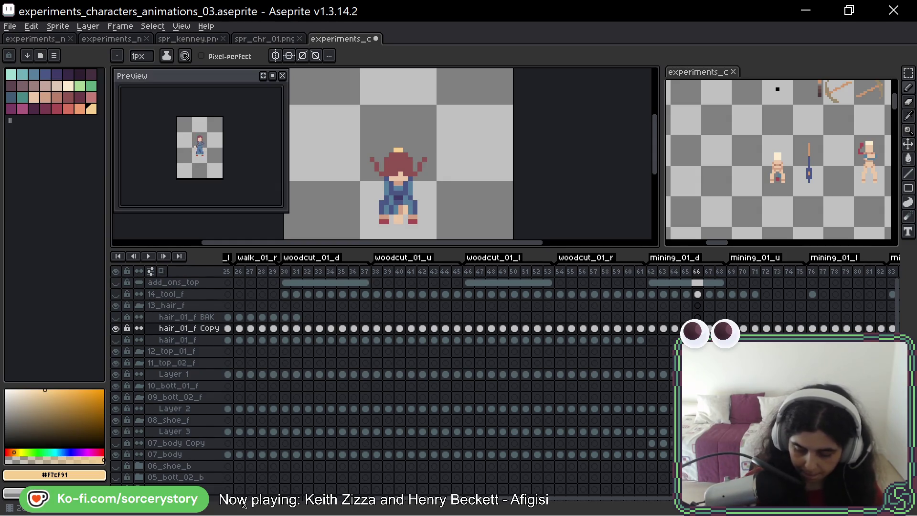
Step through mining_01_u frames 67–73 to check the hair, ending on frame 72
key("Right")
key("Right")
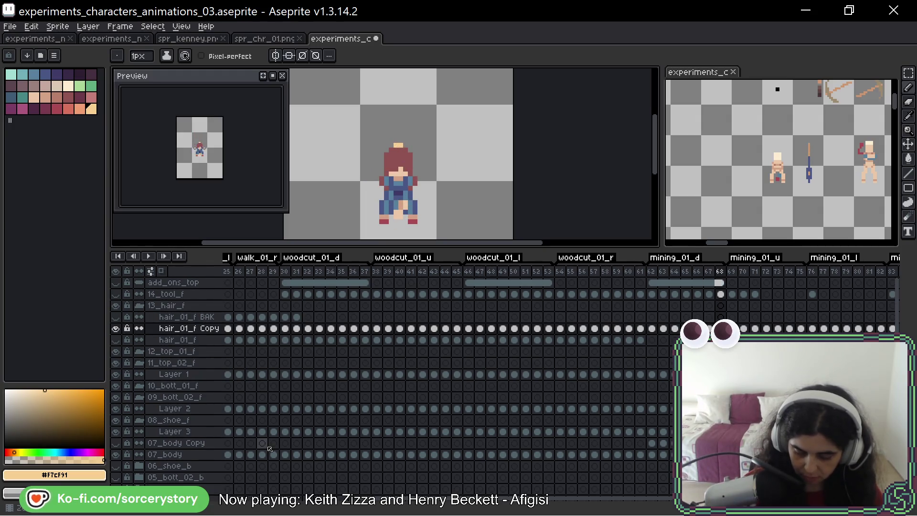
key("Right")
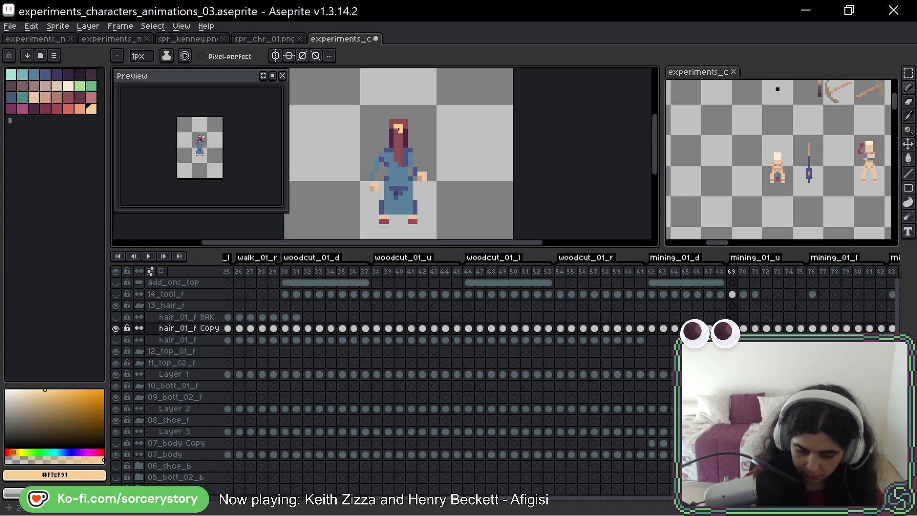
key("Right")
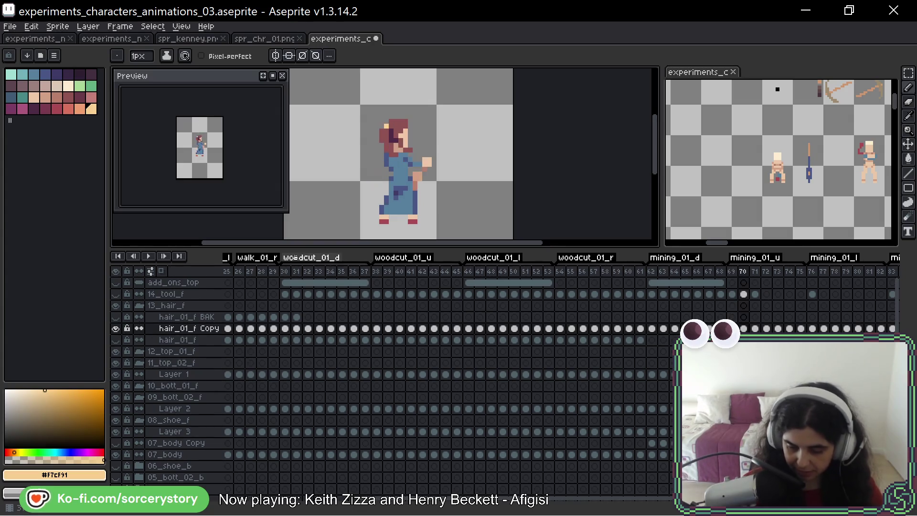
key("Right")
key("Left")
key("Right")
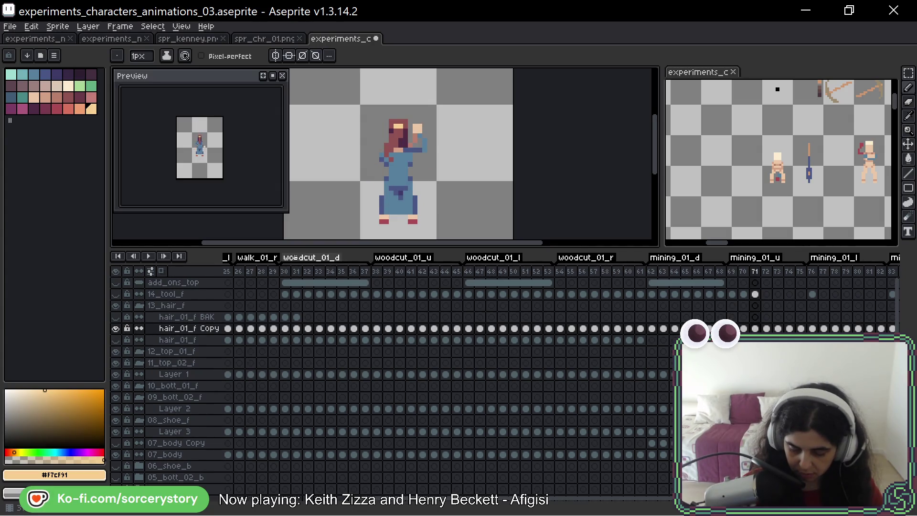
key("Right")
key("Right")
key("Left")
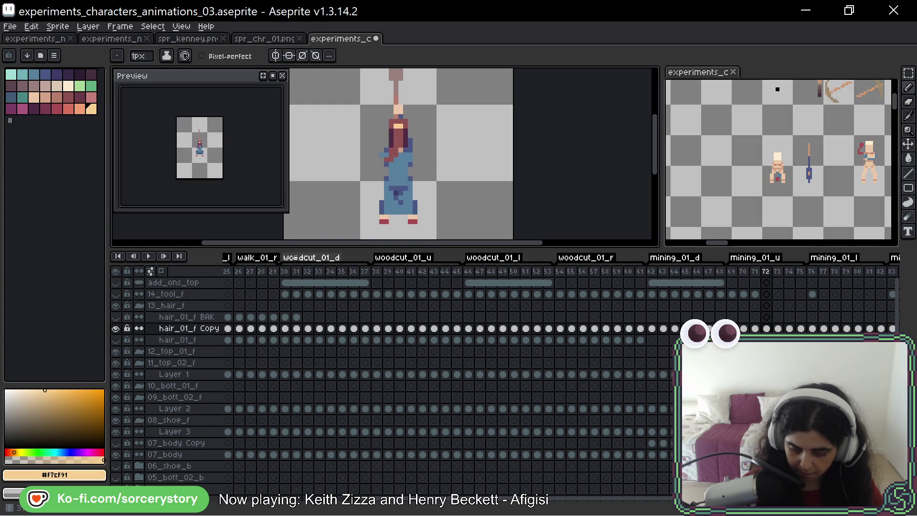
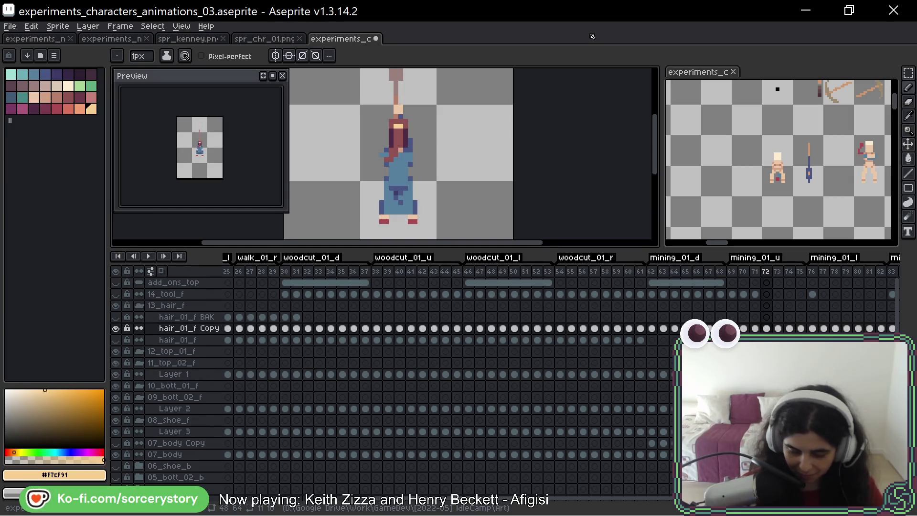
Step through the mining frames to the raised-pickaxe pose, then back to frame 77
key("Right")
key("Right")
key("Right")
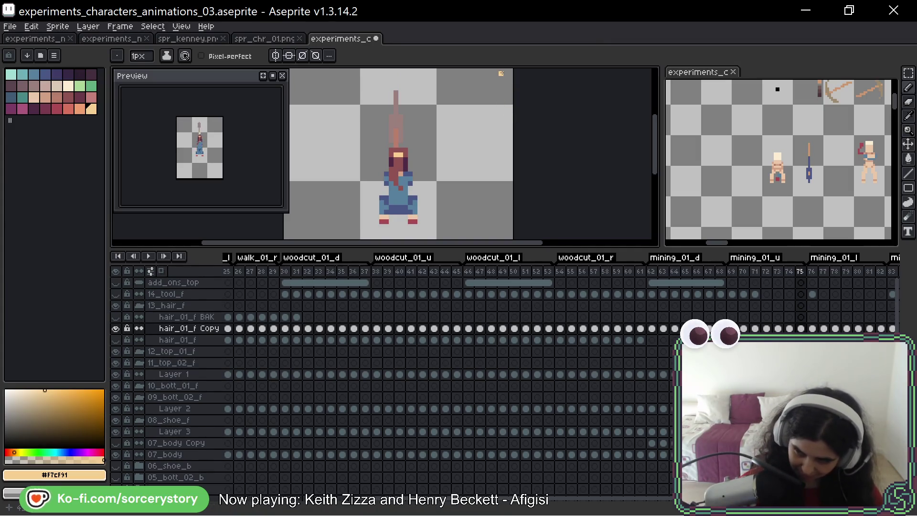
key("Right")
key("Right")
key("Right")
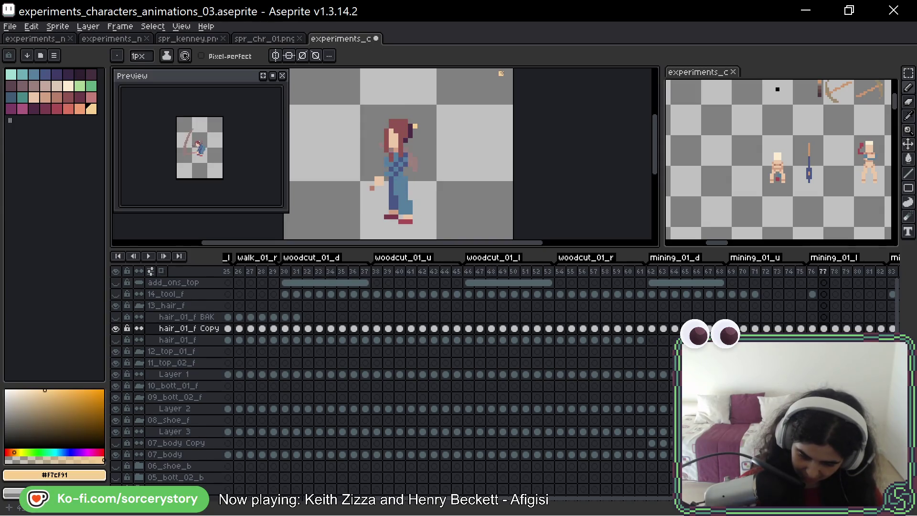
key("Right")
key("Right")
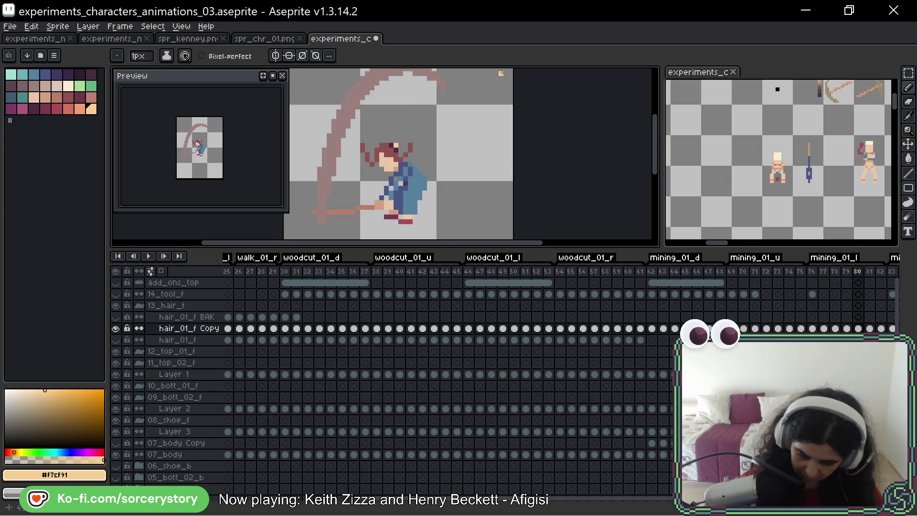
key("Left")
key("Left")
key("Left")
key("Left")
key("Left")
key("Left")
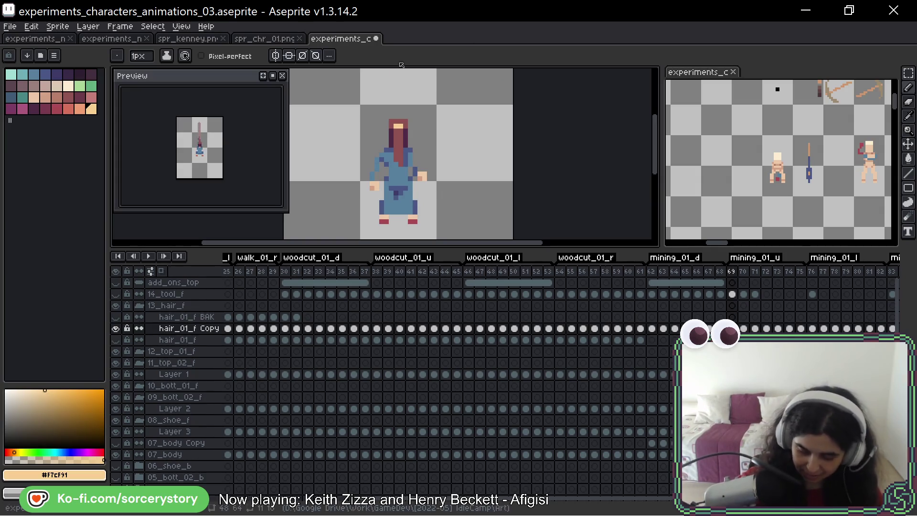
scroll(391, 382, "down", 4)
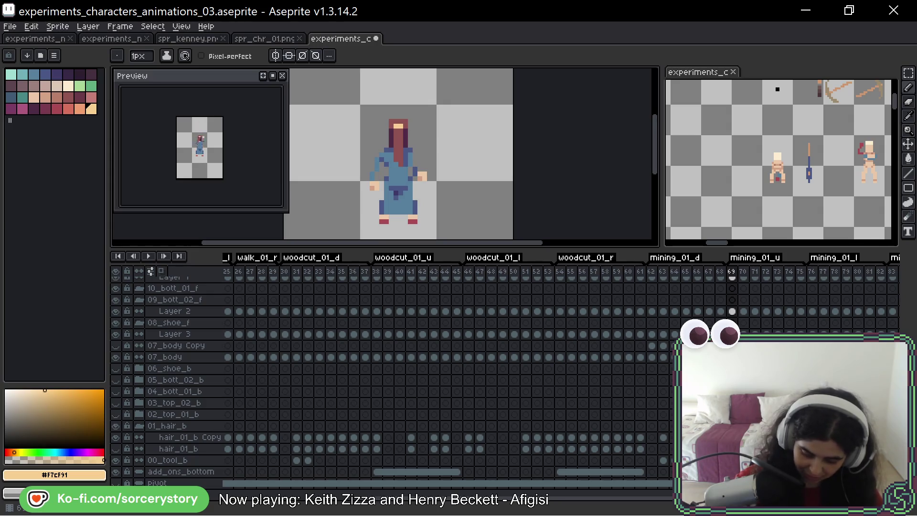
On hair_01_b Copy frame 66, pick hair colour #8F5252 and draw a strand above the head
left_click(664, 438)
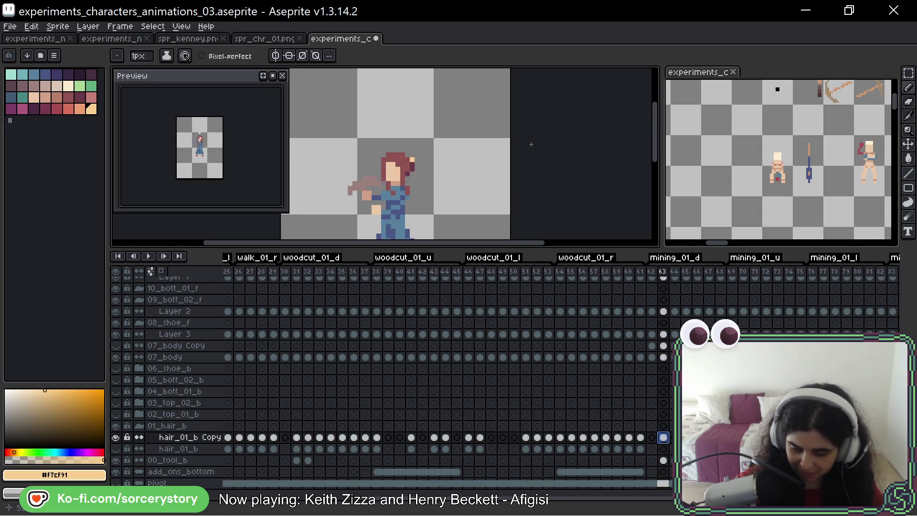
key("Right")
key("Right")
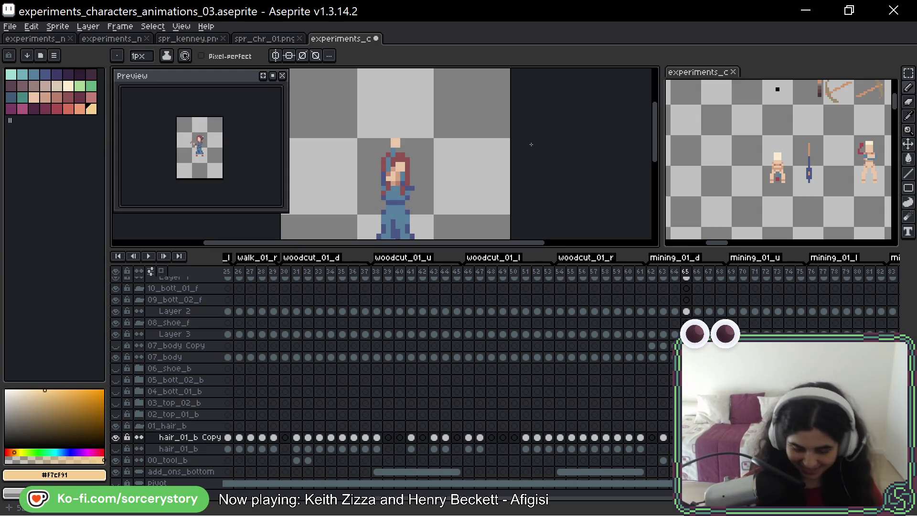
key("Right")
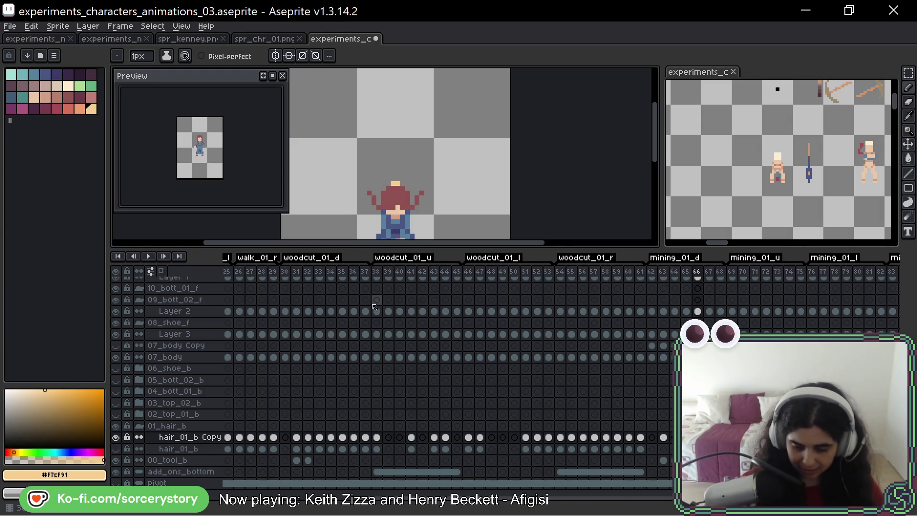
left_click_drag(472, 137, 537, 124)
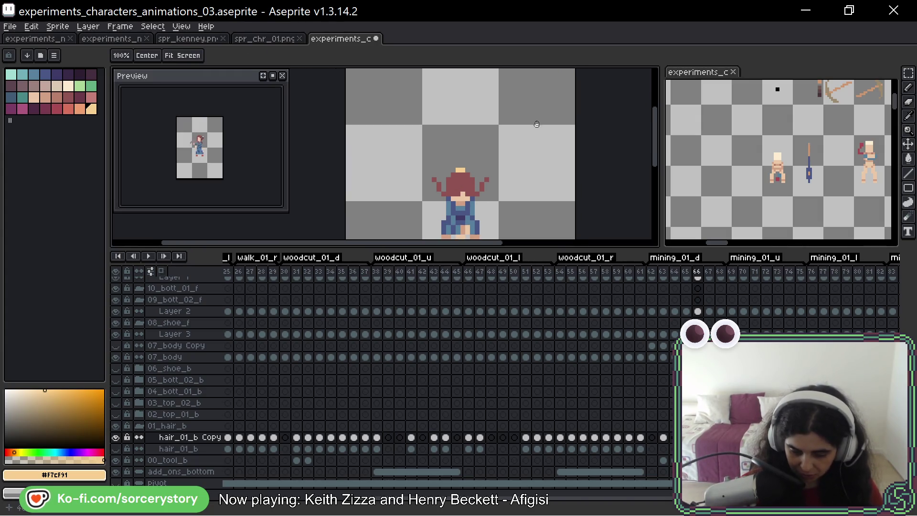
left_click(459, 181, "alt")
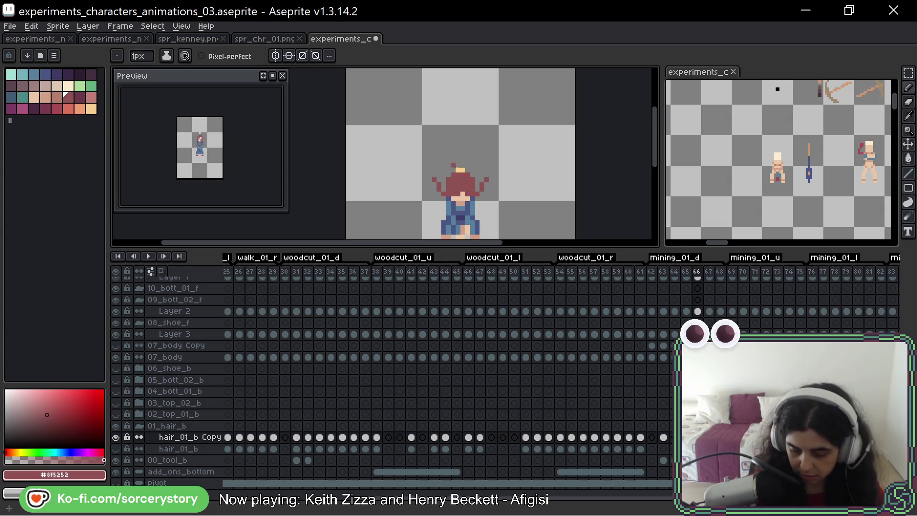
mouse_move(453, 165)
left_mouse_down()
mouse_move(470, 145)
mouse_move(463, 160)
left_mouse_up()
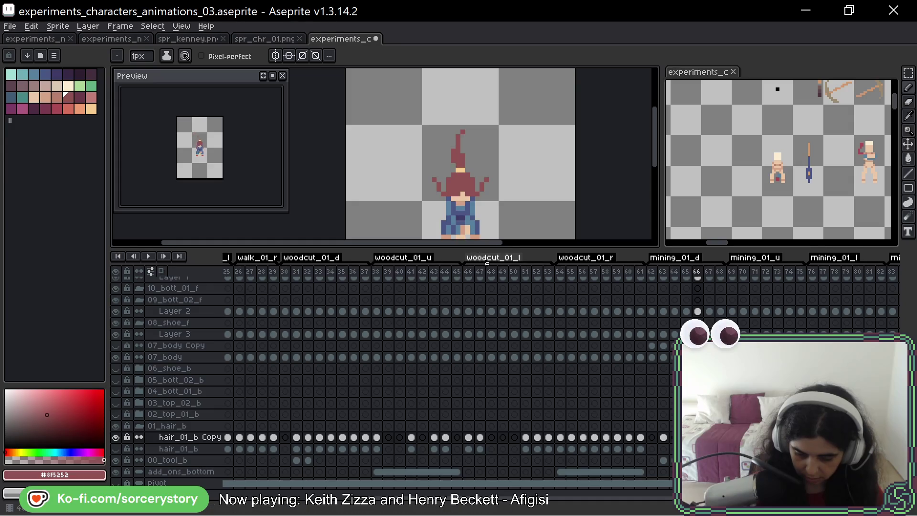
key("ctrl+z")
key("ctrl+z")
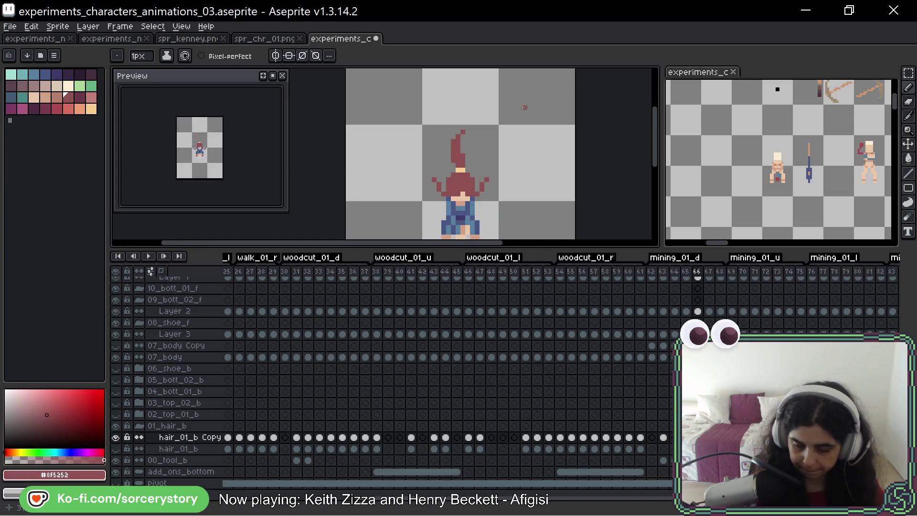
left_click_drag(532, 147, 487, 102)
Step through frames 67–68 and play the animation to check the new strand
key("Right")
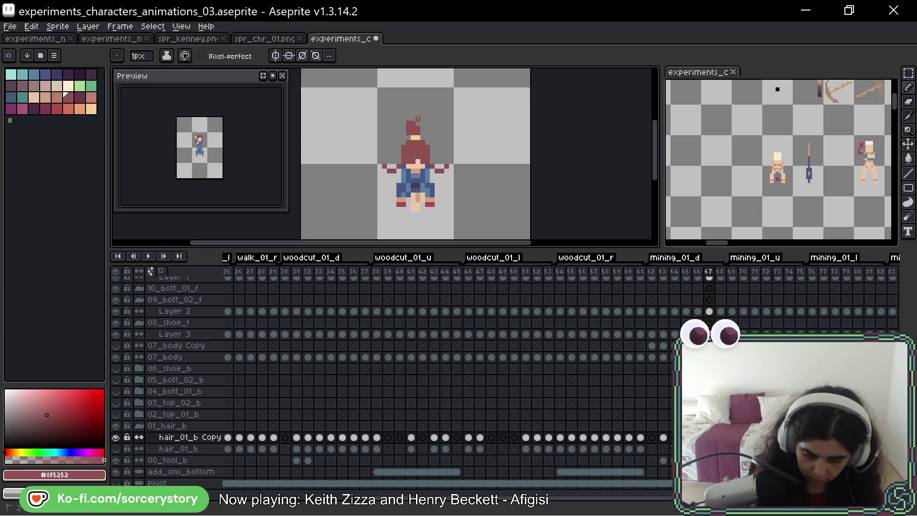
key("Right")
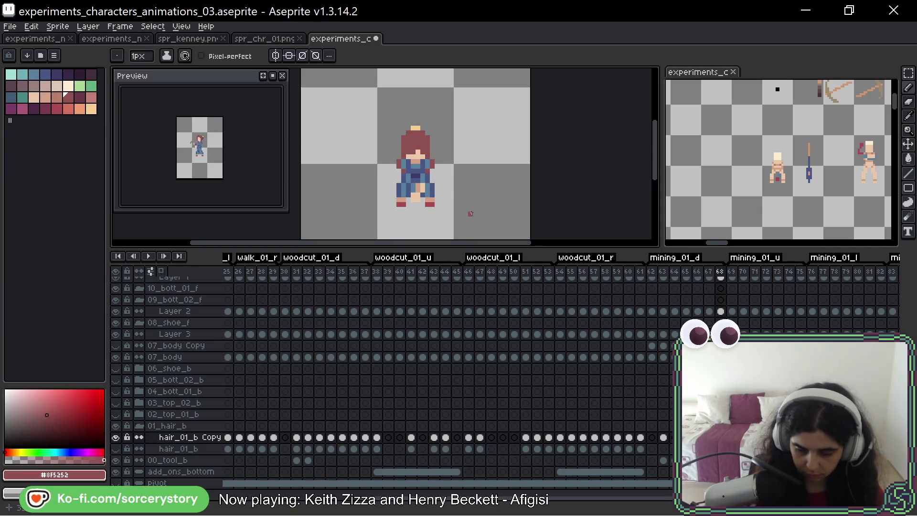
key("Left")
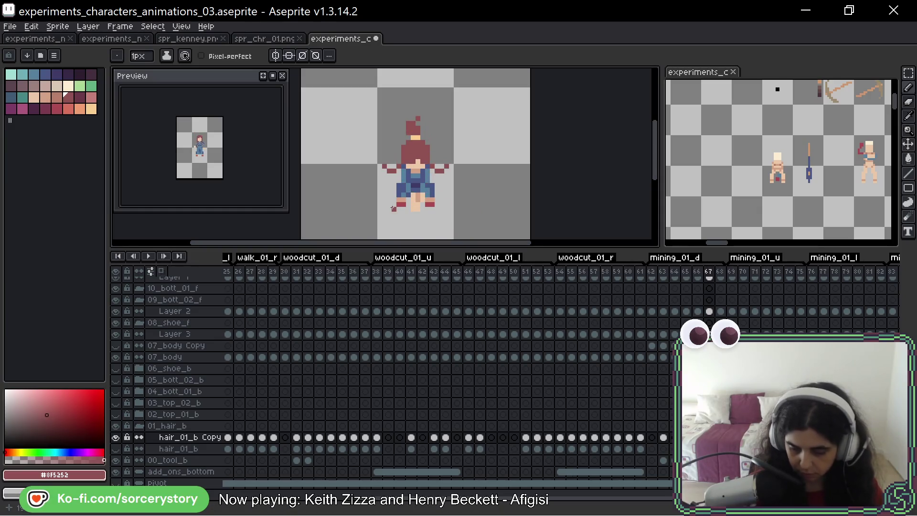
key("Left")
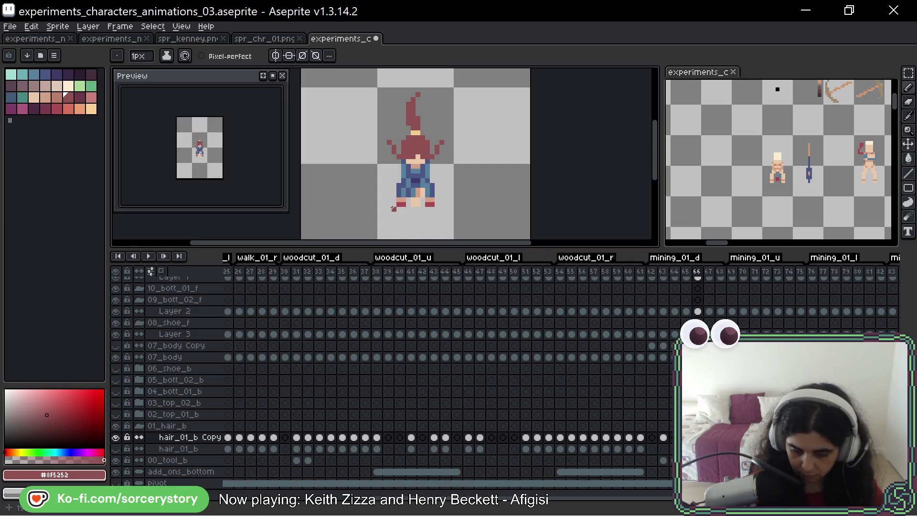
key("Return")
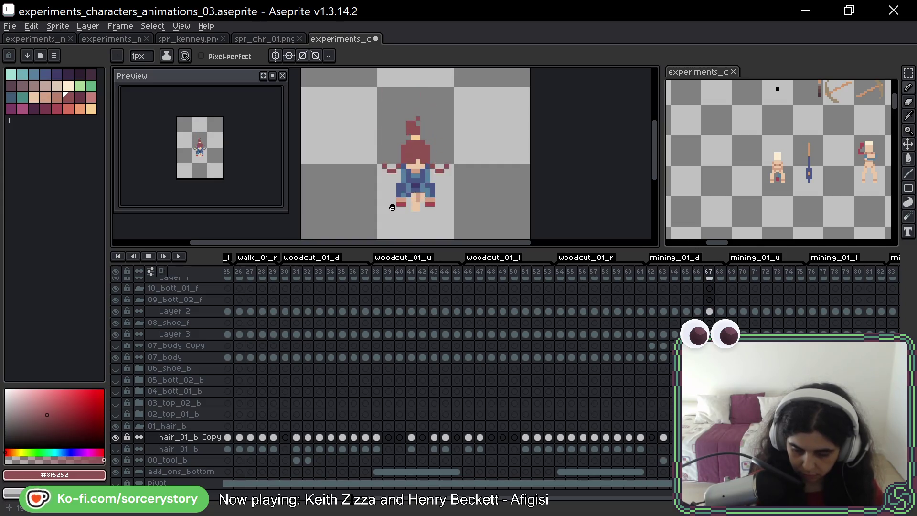
key("Return")
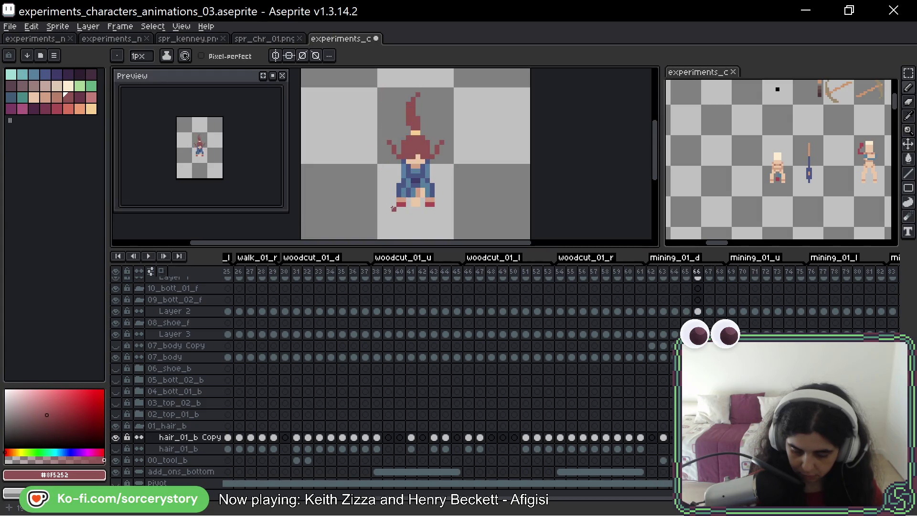
key("Right")
key("Right")
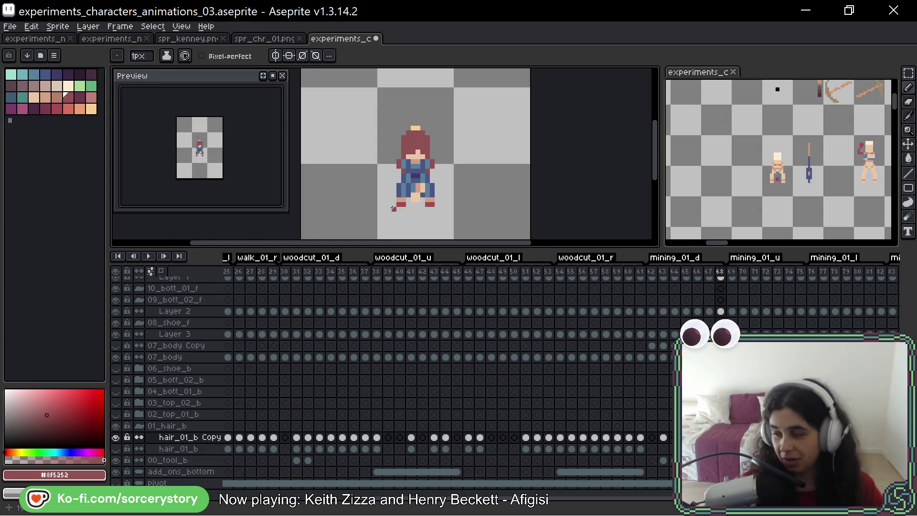
Pan the canvas left and advance to frame 69, the first mining_01_u back-view pose
key("h")
left_click_drag(588, 144, 553, 143)
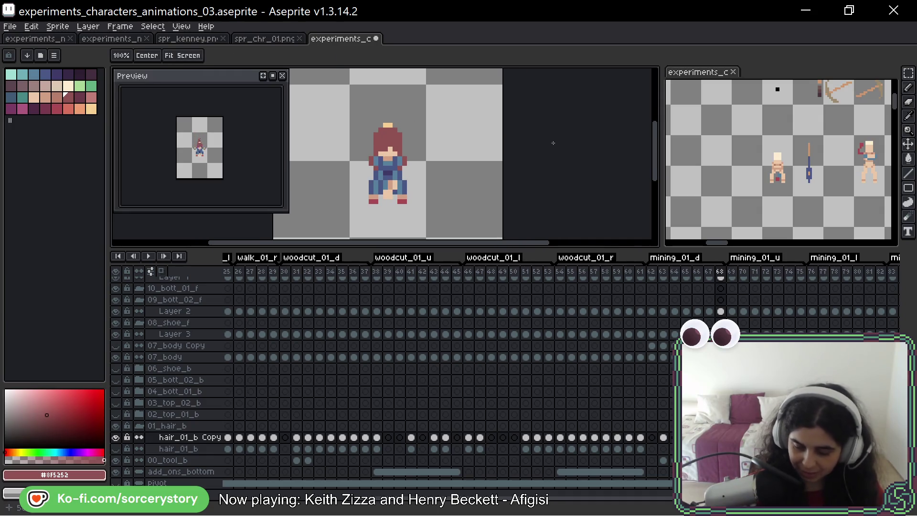
key("b")
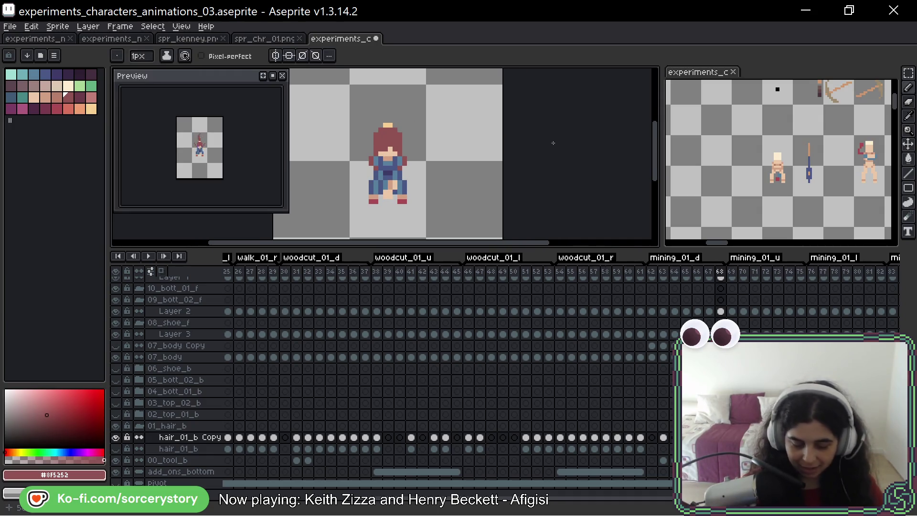
key("space")
mouse_move(568, 150)
left_mouse_down()
mouse_move(557, 144)
mouse_move(545, 152)
left_mouse_up()
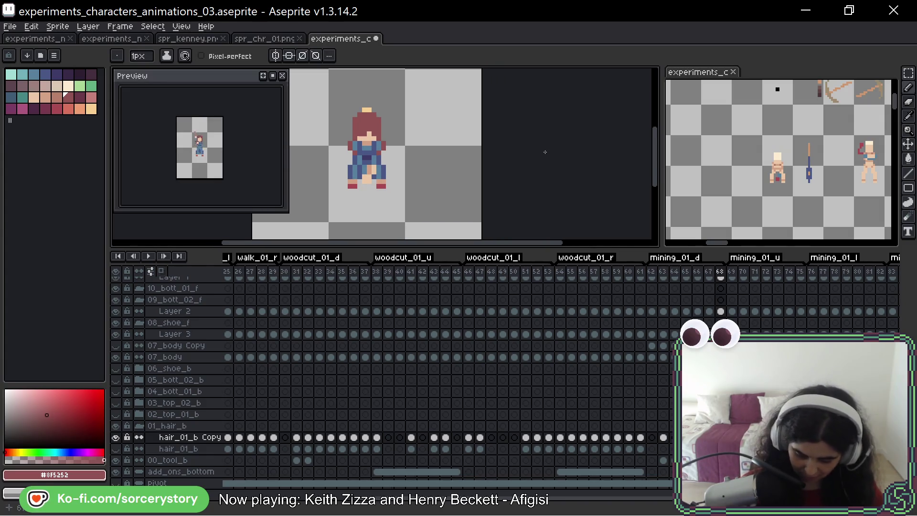
key("Right")
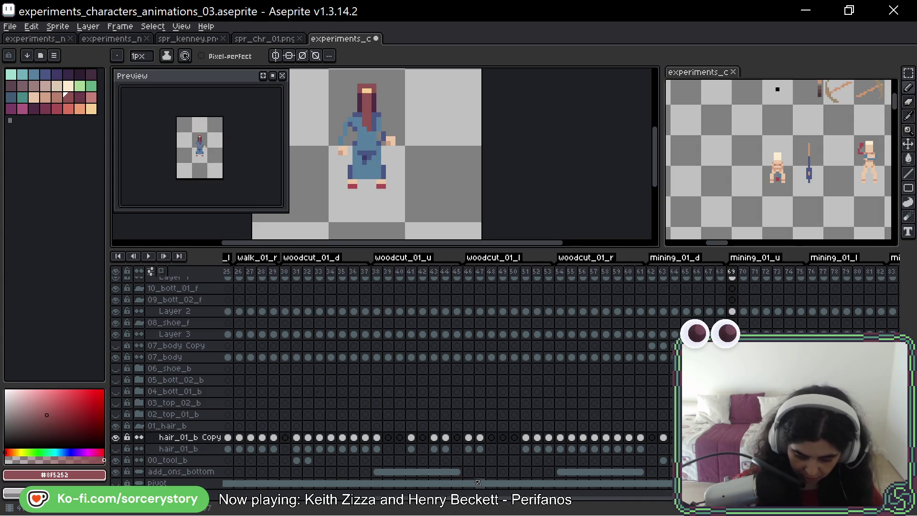
scroll(498, 488, "left", 2)
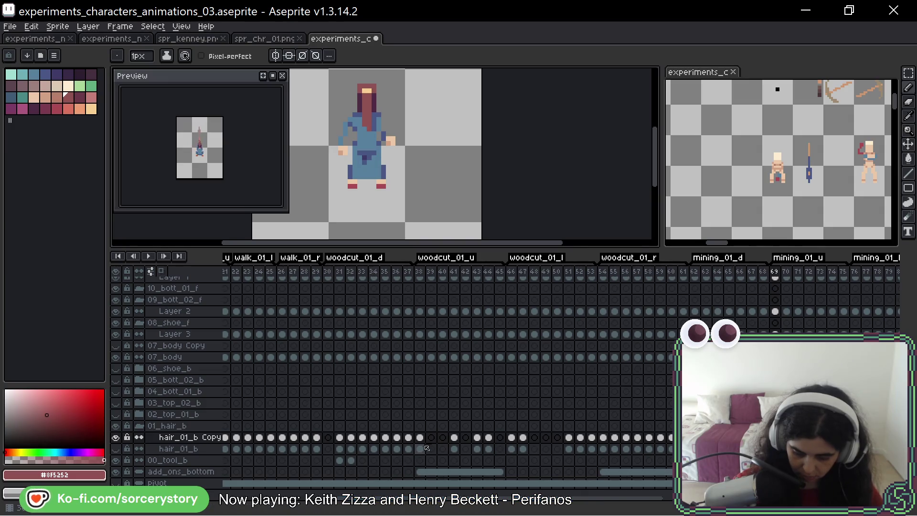
scroll(632, 318, "right", 8)
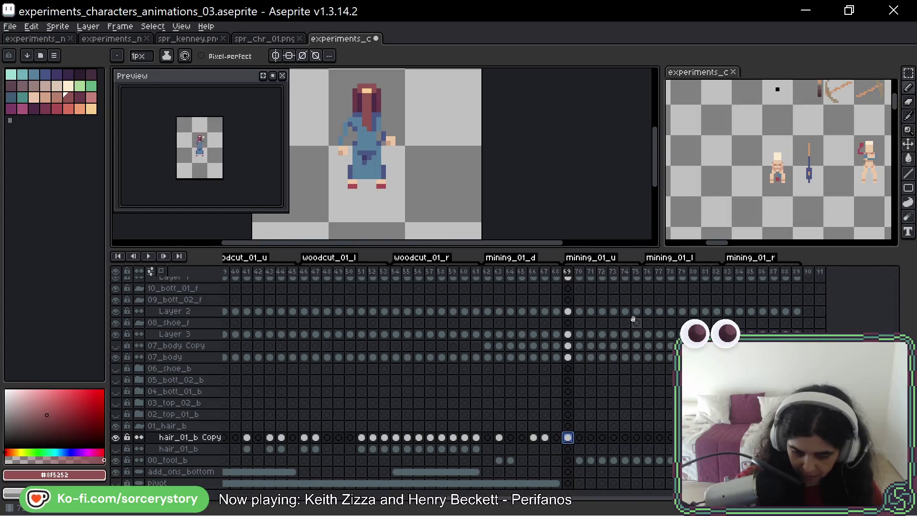
Copy the frame-69 hair_01_b Copy cel and paste it into frame 71
key("Right")
key("Right")
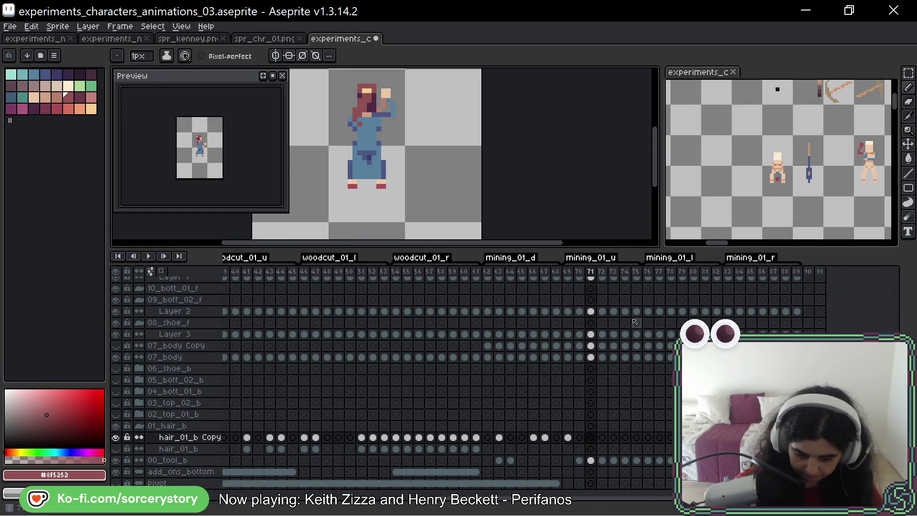
left_click(567, 437)
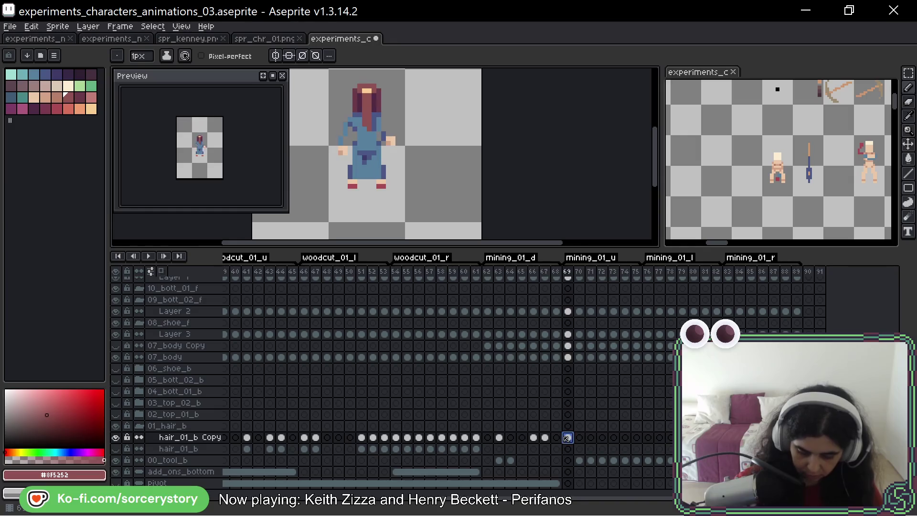
key("ctrl+c")
left_click(591, 438)
key("ctrl+v")
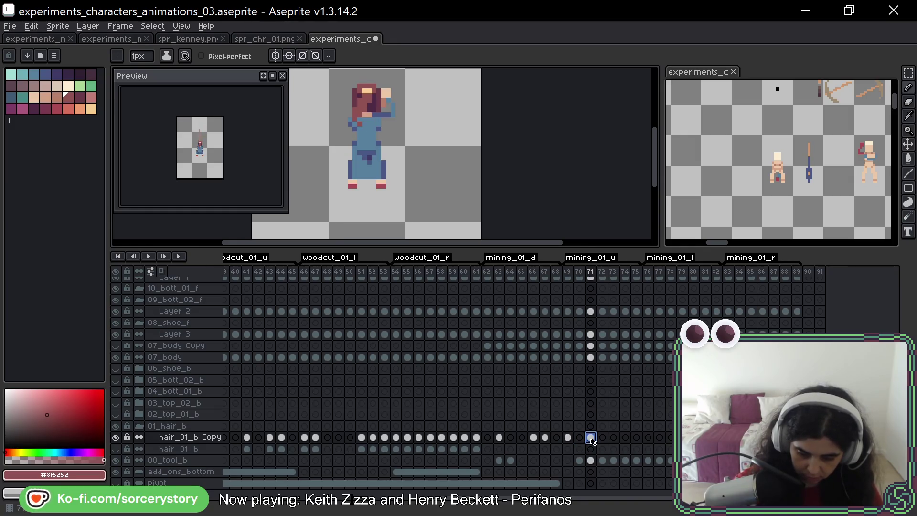
Add dark-red hair pixels to the left of the head on frames 71 and 72
scroll(397, 124, "up", 2)
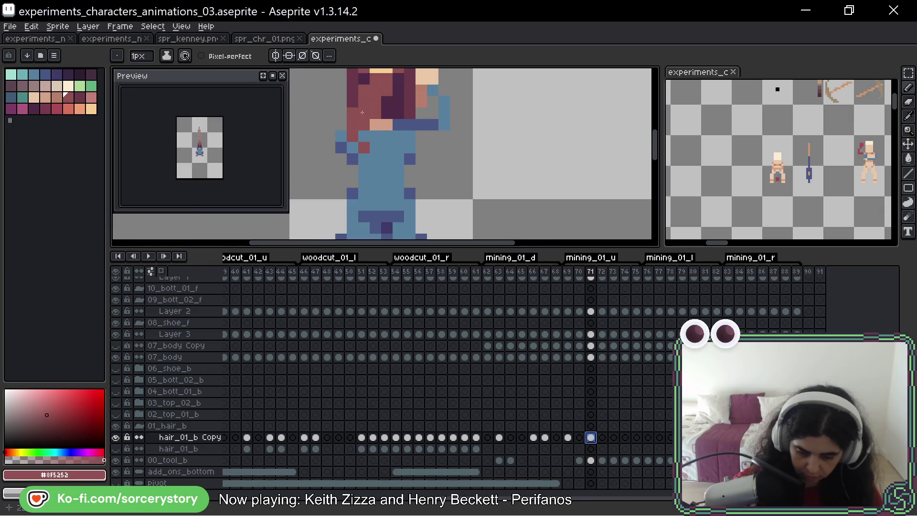
left_click_drag(397, 124, 447, 182)
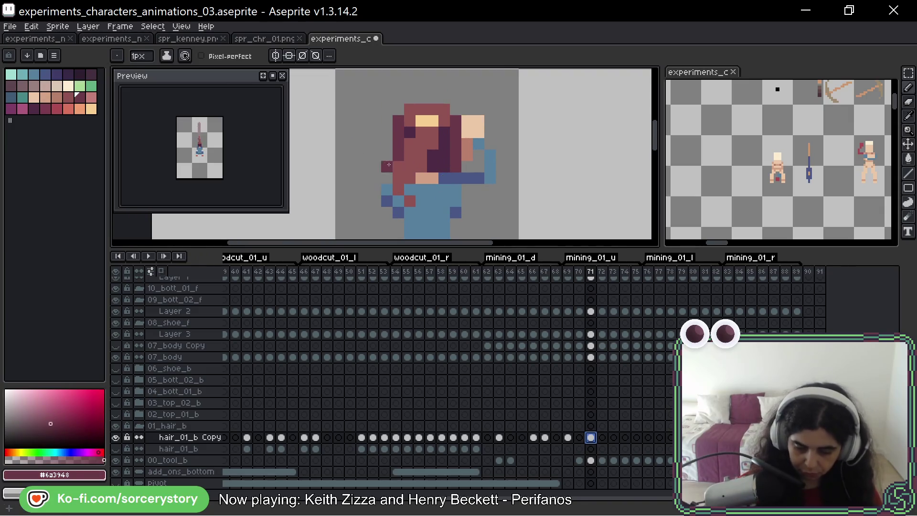
left_click(390, 155)
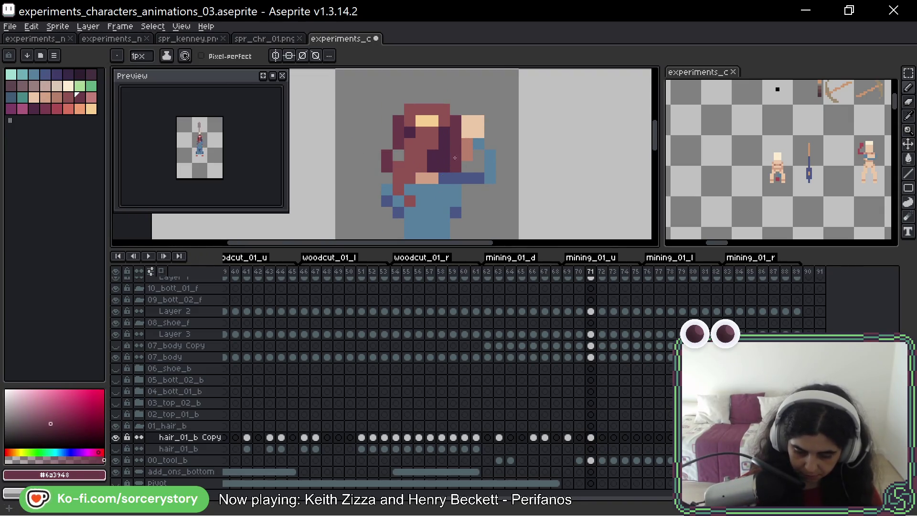
left_click(455, 166)
key("Right")
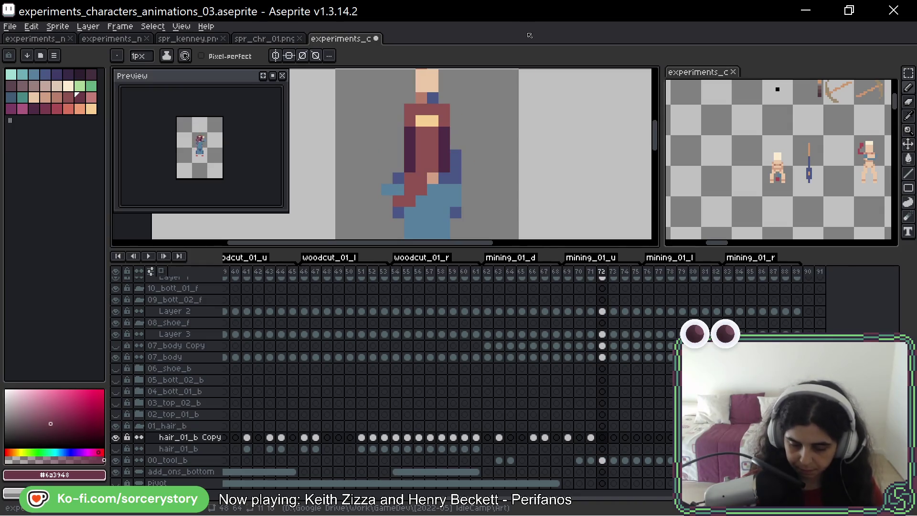
left_click(395, 156)
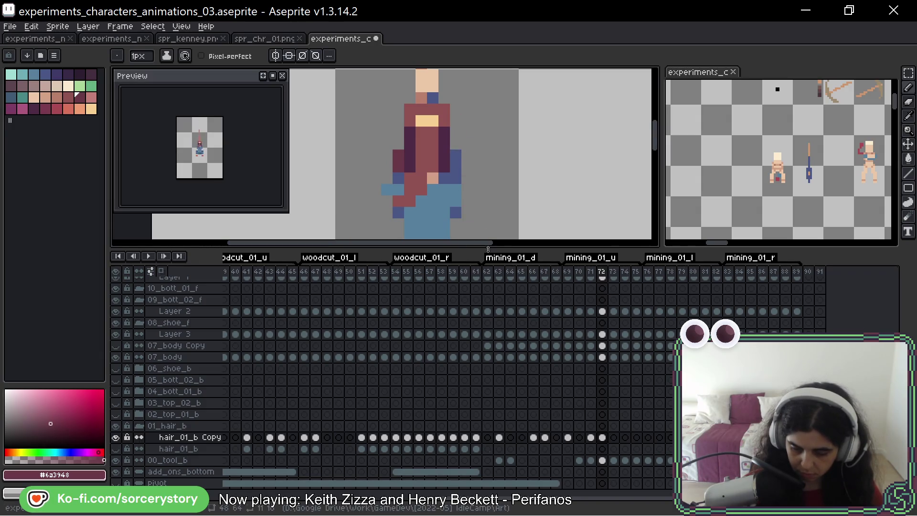
On frame 73, draw diagonal hair strands flaring up on both sides of the head
key("Right")
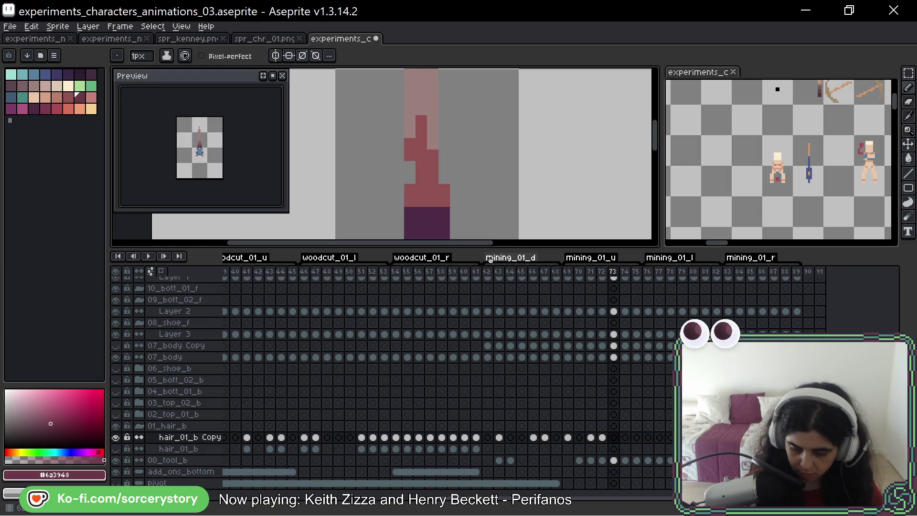
mouse_move(475, 178)
left_mouse_down()
mouse_move(512, 90)
mouse_move(508, 99)
left_mouse_up()
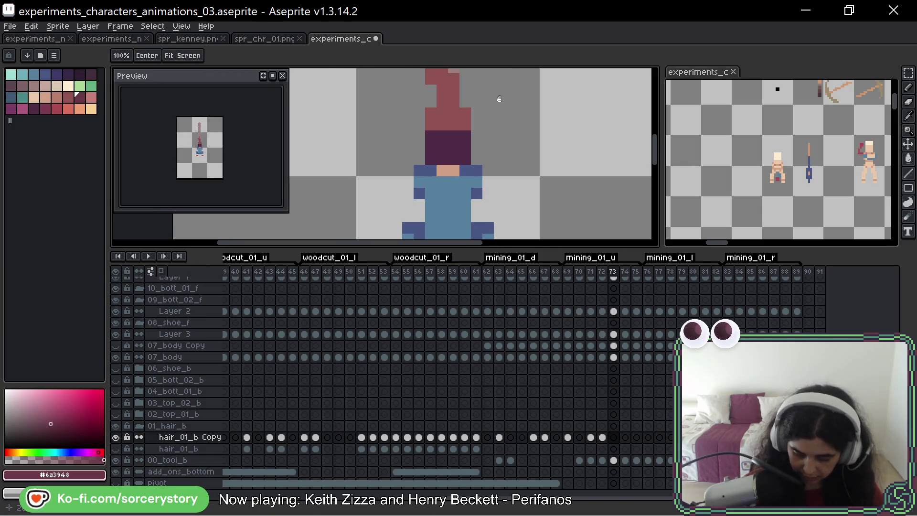
left_click(420, 134)
key("ctrl+z")
left_click(420, 131)
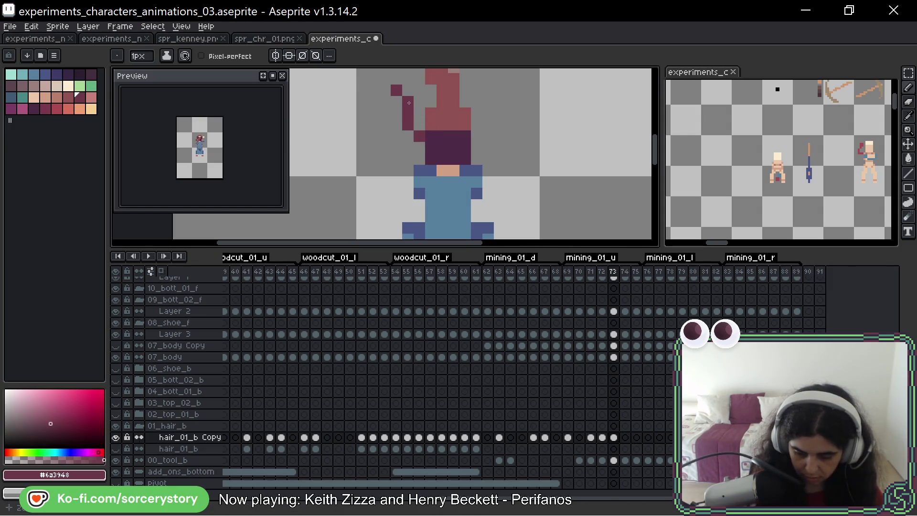
left_click(399, 100, "shift")
left_click(476, 136)
left_click(499, 79, "shift")
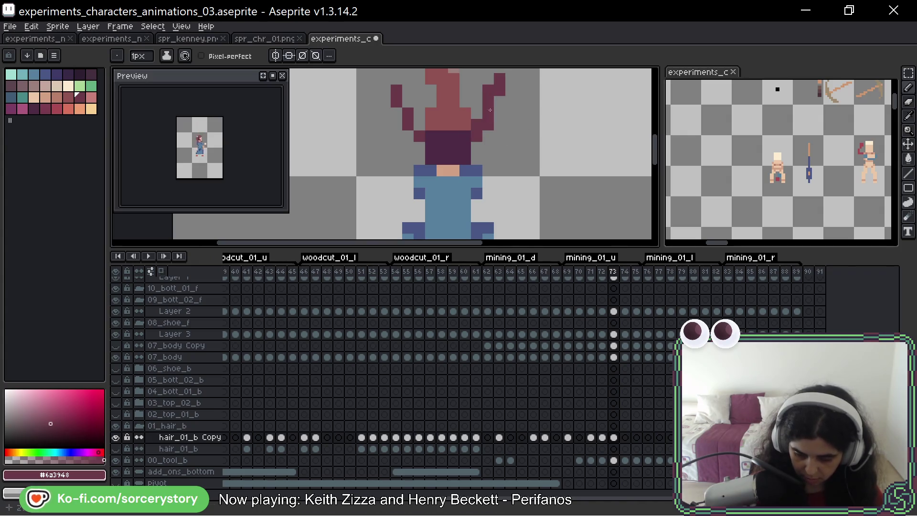
right_click(487, 90)
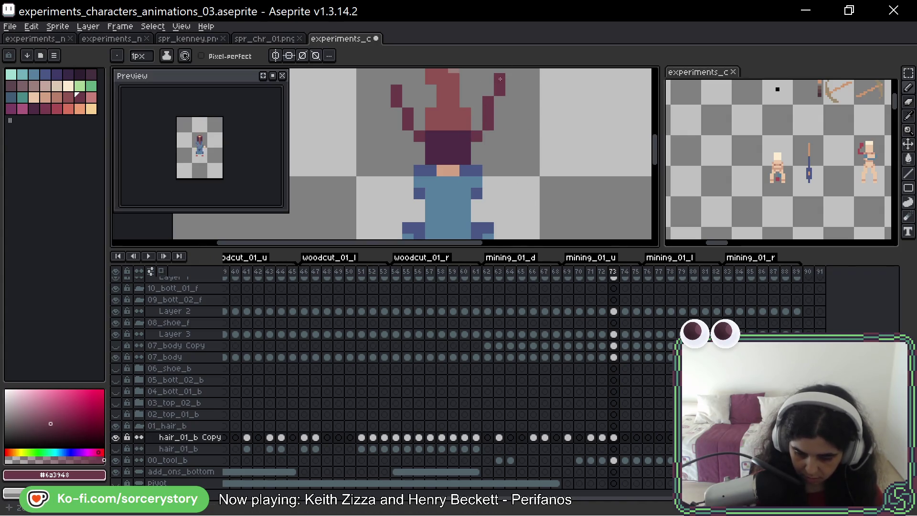
left_click(500, 102)
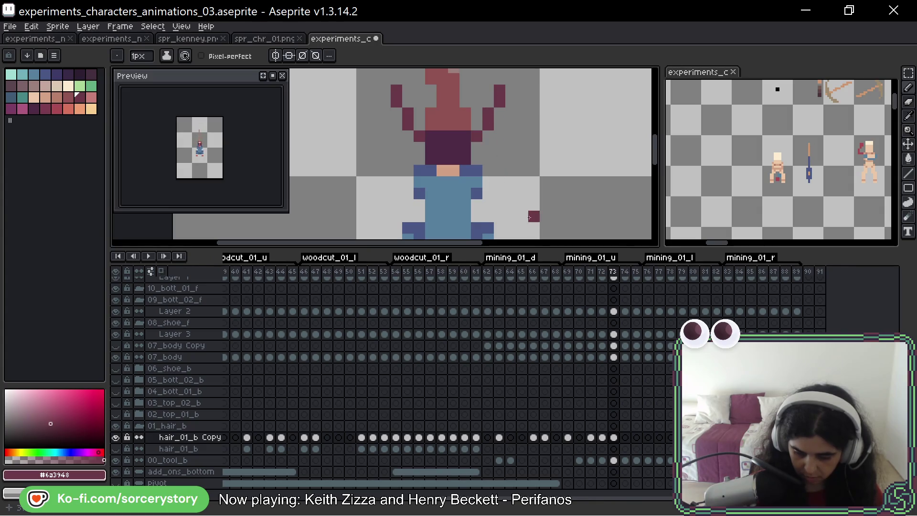
Flip between frames 71–74 to compare the new strands
key("Left")
key("Right")
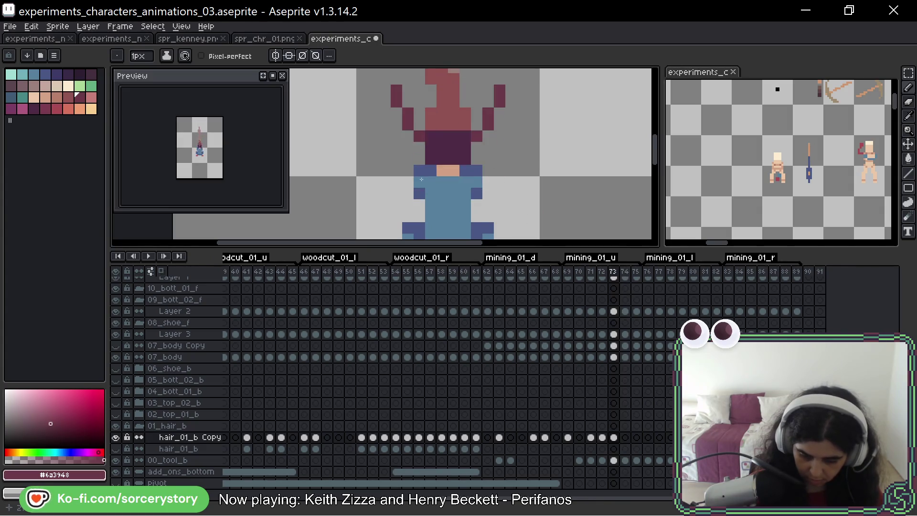
key("Left")
left_click_drag(502, 166, 505, 220)
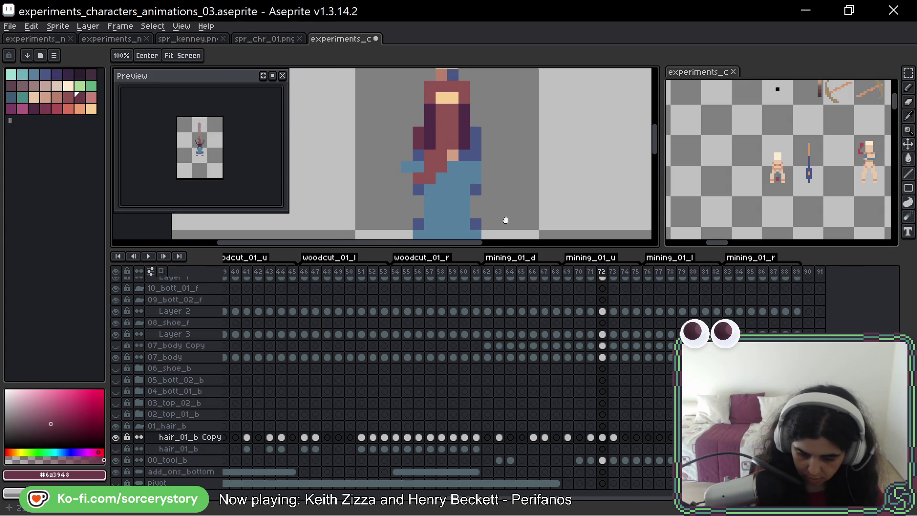
key("Left")
key("Right")
key("Right")
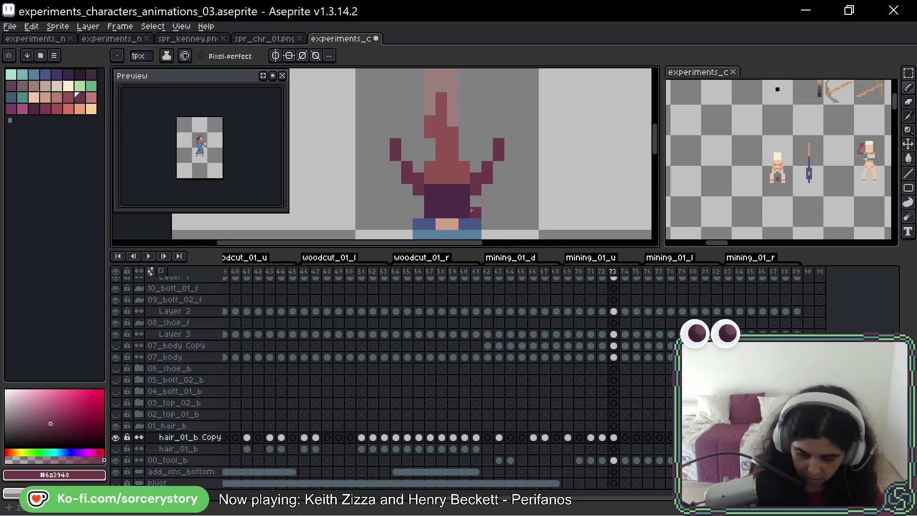
key("Right")
key("Left")
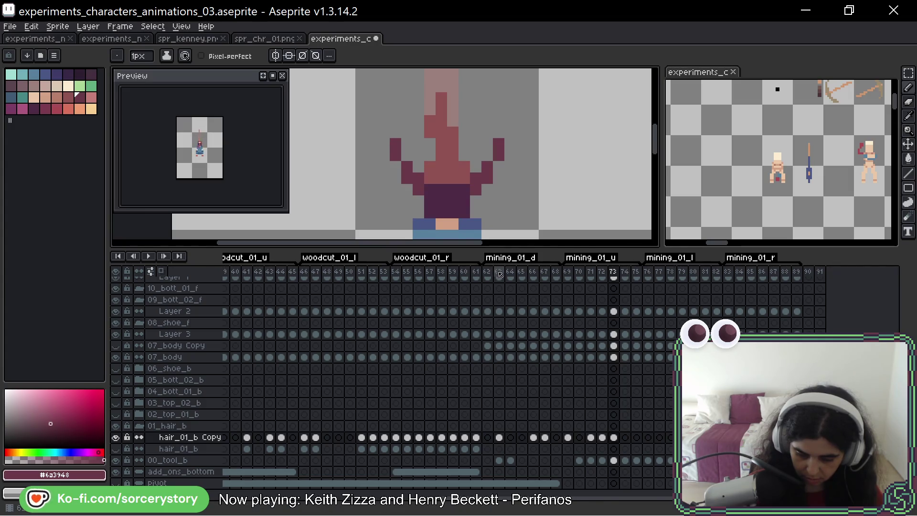
key("Right")
On frame 74, draw and reshape strands flaring down-left and down-right from the hair
mouse_move(419, 190)
left_mouse_down()
mouse_move(395, 212)
mouse_move(373, 200)
left_mouse_up()
left_click(475, 190)
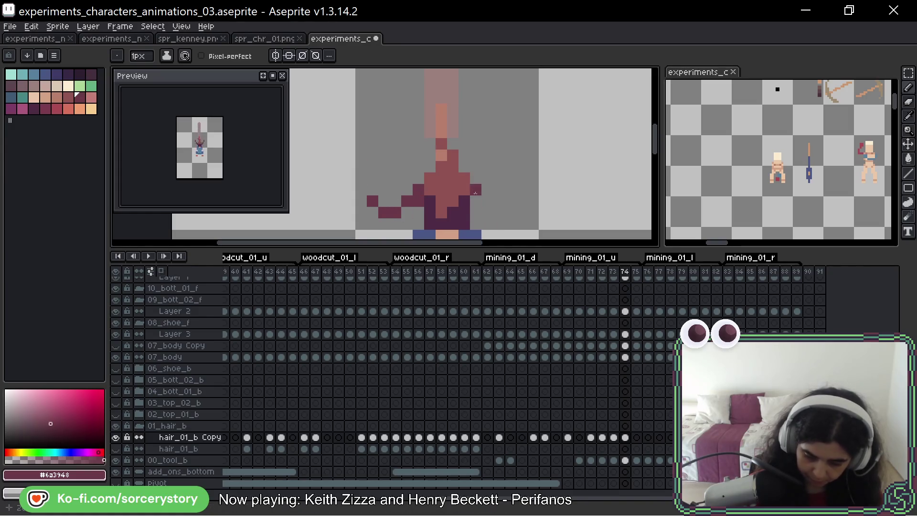
left_click_drag(487, 200, 510, 201)
left_click(521, 190)
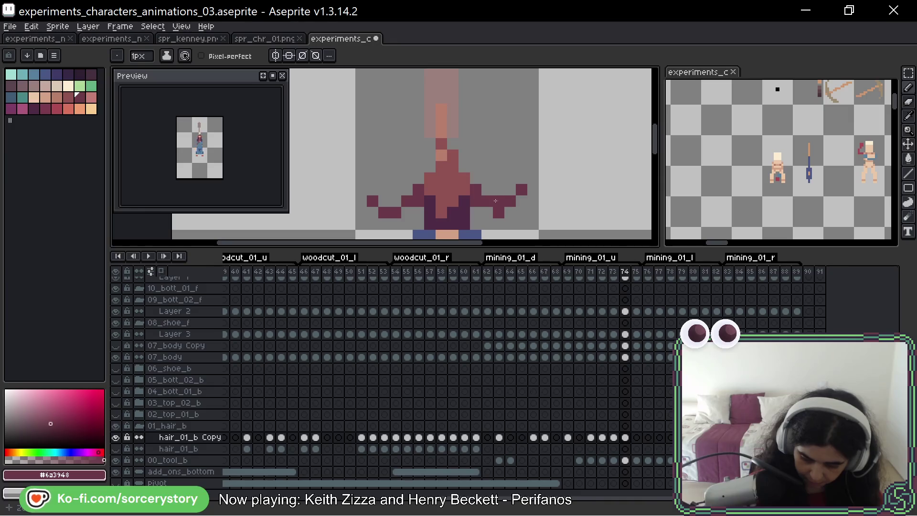
right_click(498, 200)
right_click(487, 200)
left_click(487, 212)
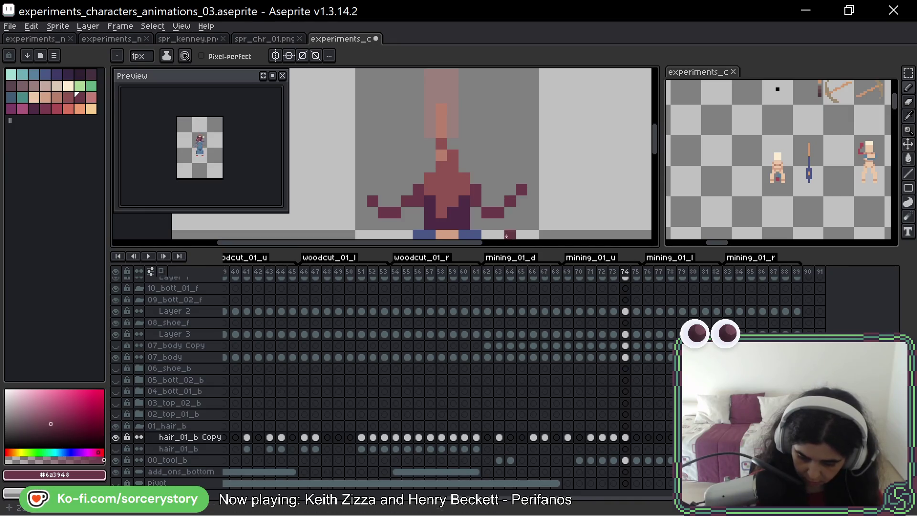
right_click(488, 213)
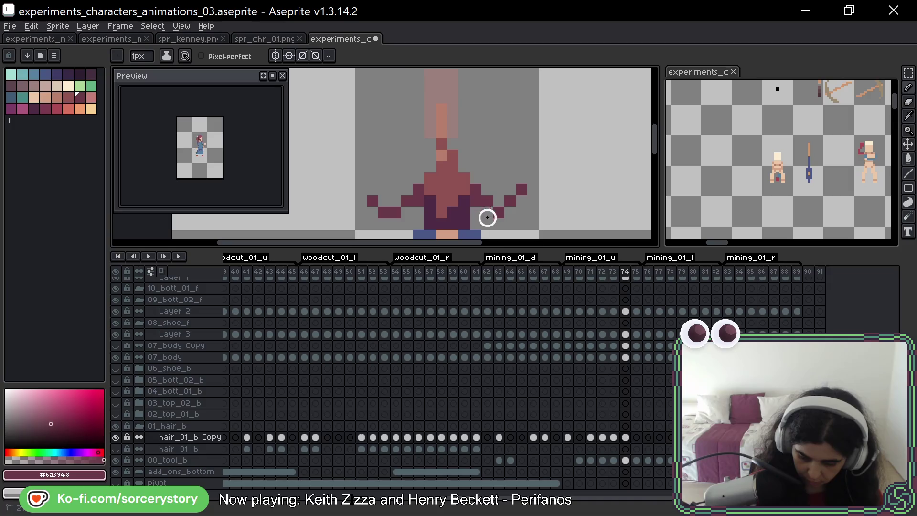
left_click(510, 213)
right_click(511, 202)
left_click(522, 202)
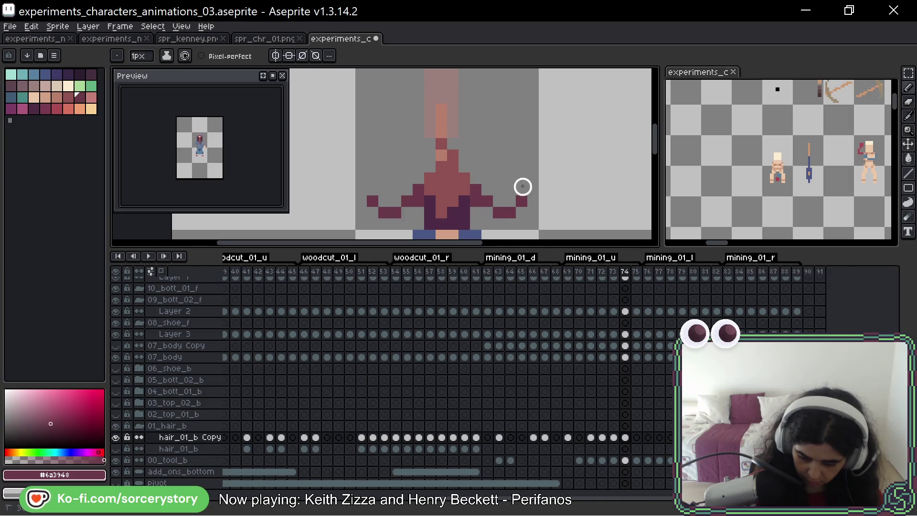
On frame 75, paint hair strands on both sides of the body, then play the animation
key("period")
left_click(407, 178)
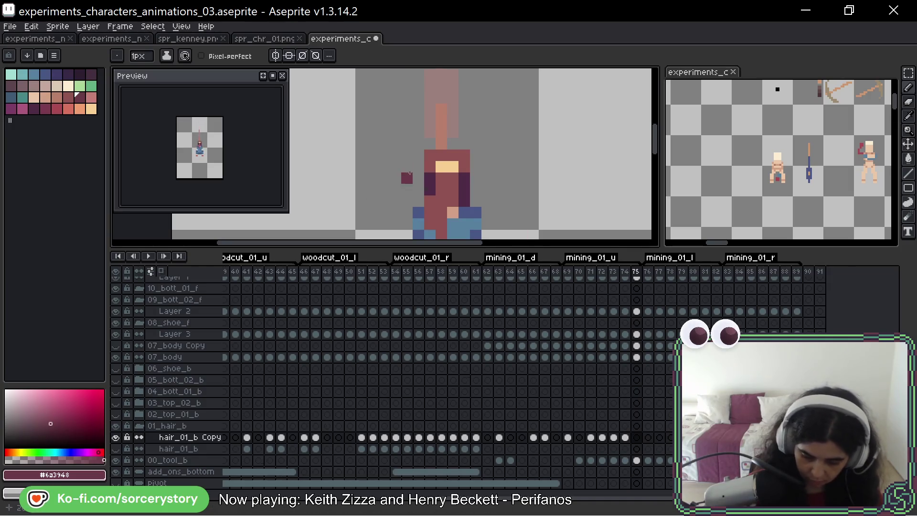
left_click(418, 166)
left_click(418, 178)
left_click(407, 201)
left_click(407, 189)
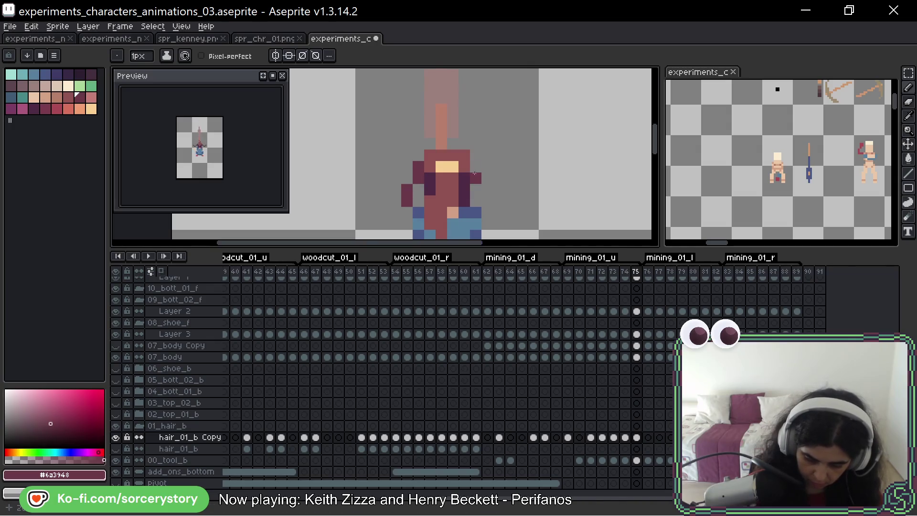
left_click(476, 167)
left_click(488, 190)
left_click(488, 200)
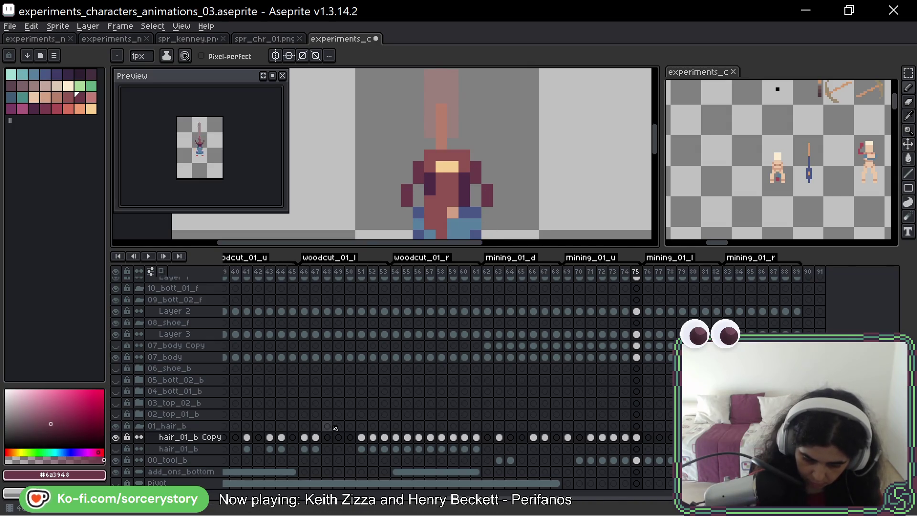
key("Return")
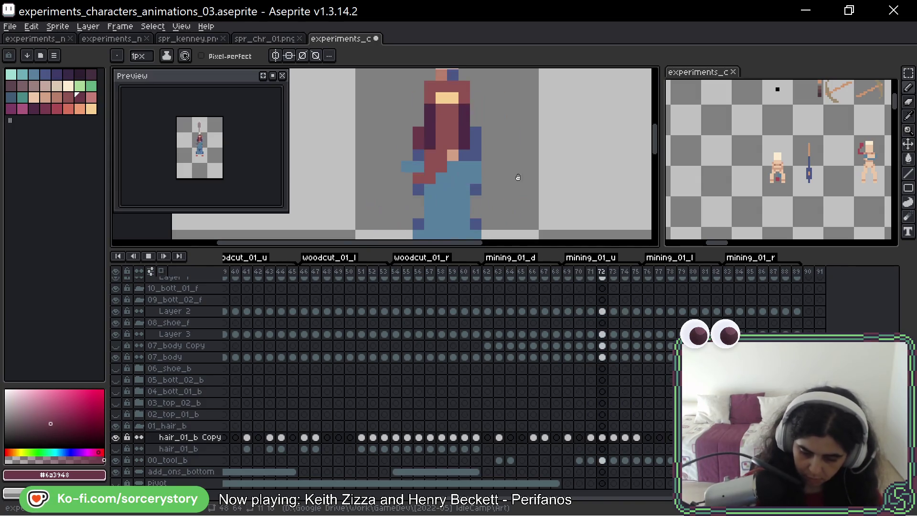
Stop playback and move to frame 76, the side-view mining pose
scroll(519, 178, "down", 4)
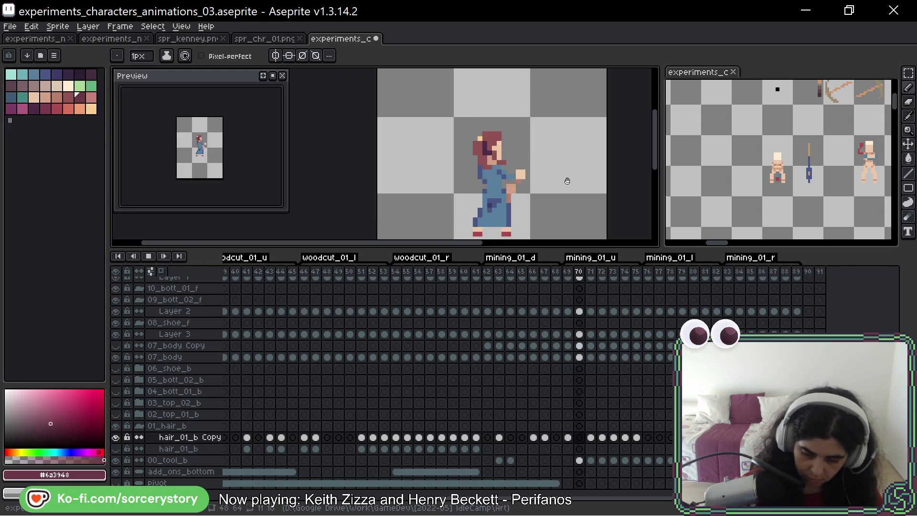
mouse_move(591, 172)
left_mouse_down()
mouse_move(561, 170)
mouse_move(532, 139)
mouse_move(464, 151)
left_mouse_up()
left_click(562, 170)
key("Right")
key("Right")
key("Right")
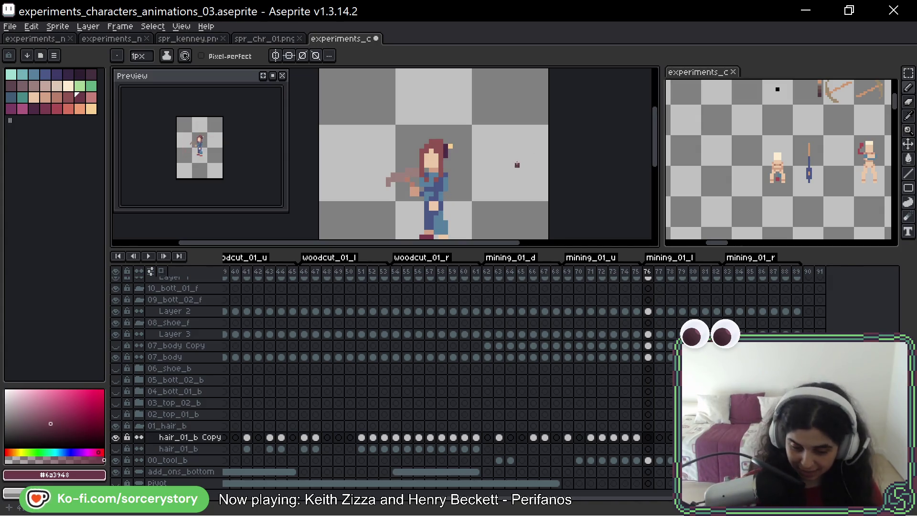
Step back through the woodcut poses to frame 46 and select hair_01_b Copy cels 46–47
mouse_move(516, 160)
left_mouse_down()
mouse_move(522, 147)
mouse_move(532, 155)
mouse_move(532, 140)
left_mouse_up()
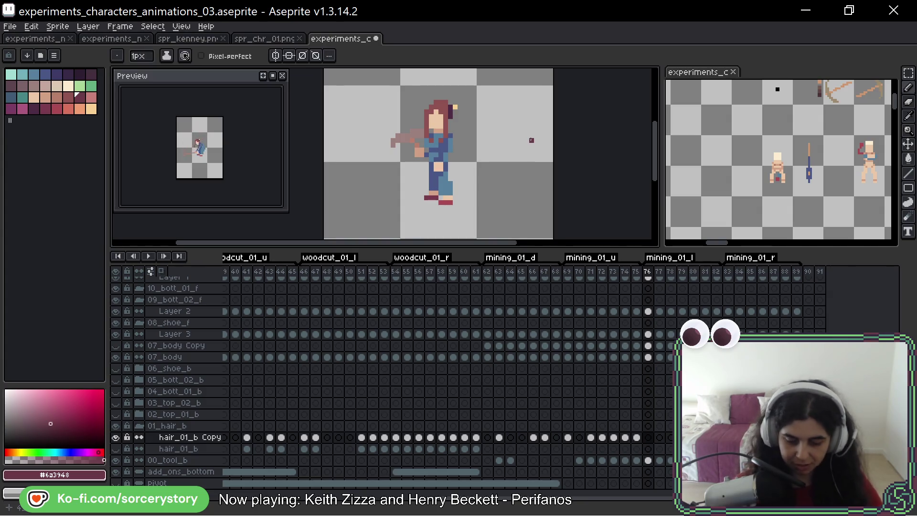
key("Right")
key("Left")
key("Left")
key("Left")
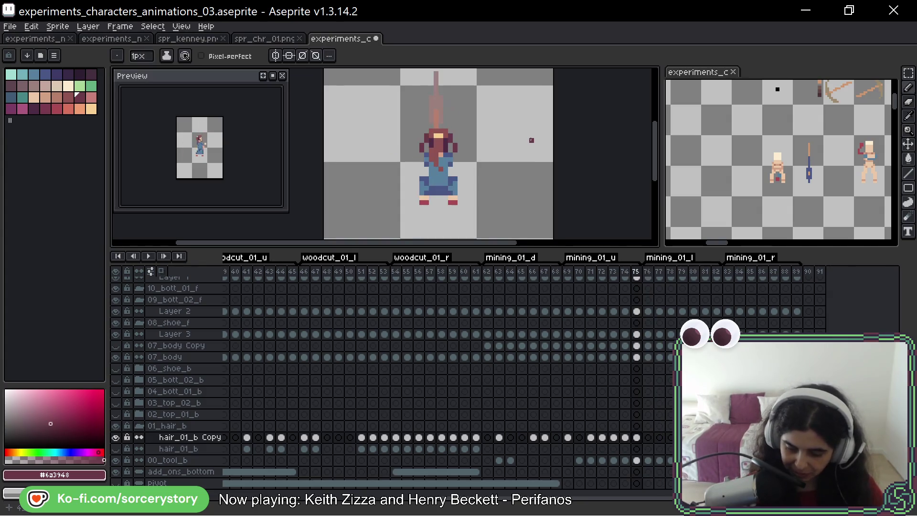
key("Left")
key("Left")
key("Left")
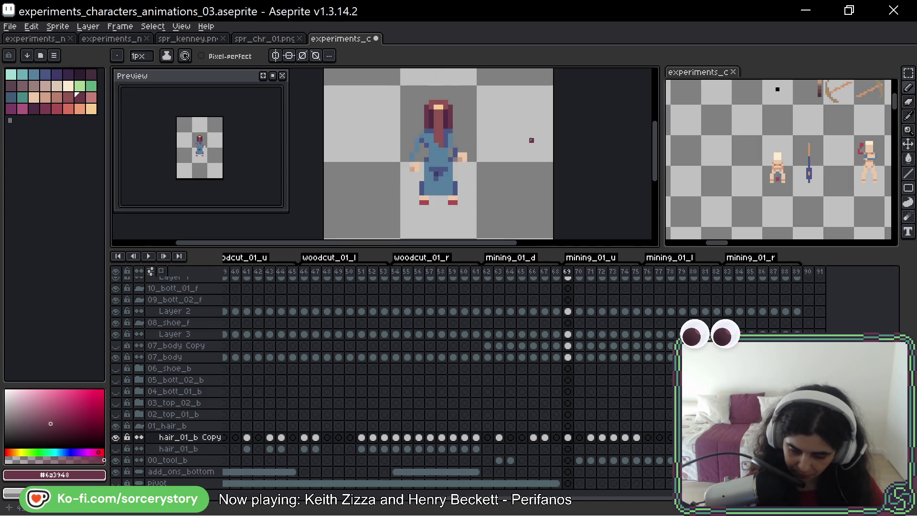
key("Left")
key("Left")
key("Left")
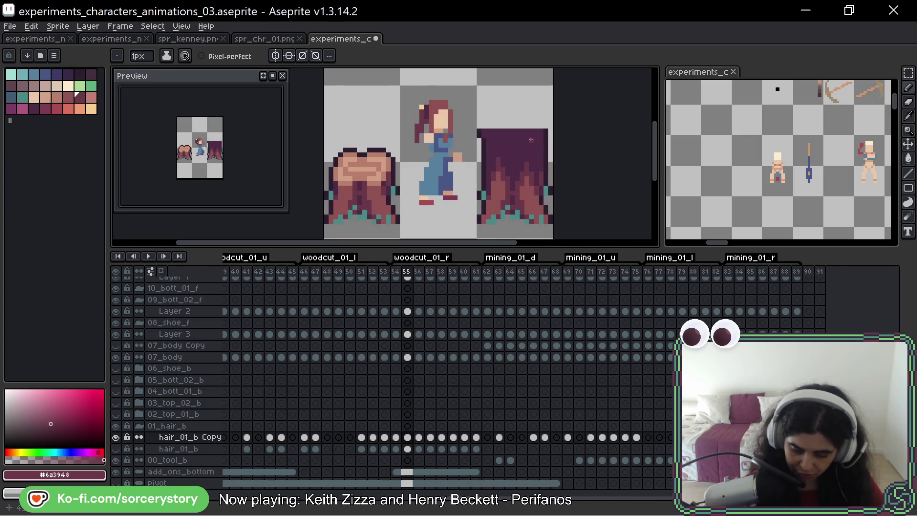
key("Left")
key("Left")
key("Left")
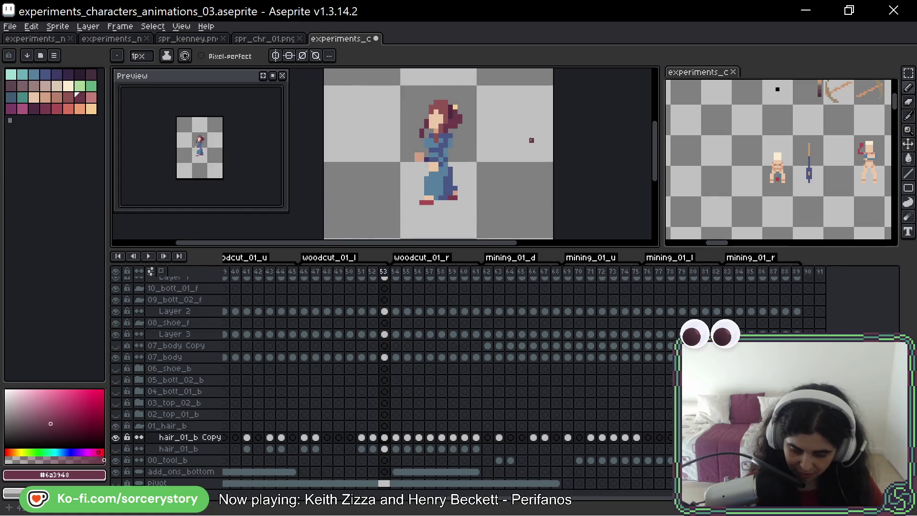
key("Left")
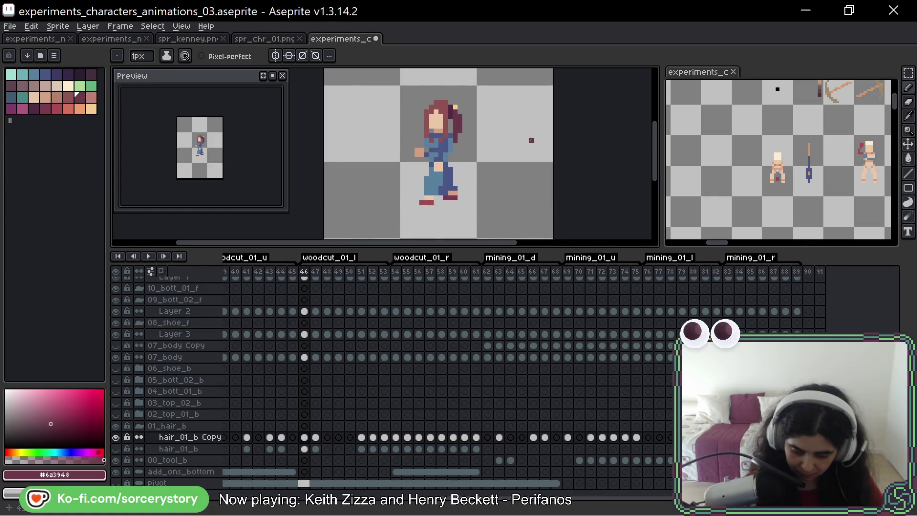
left_click_drag(307, 442, 316, 437)
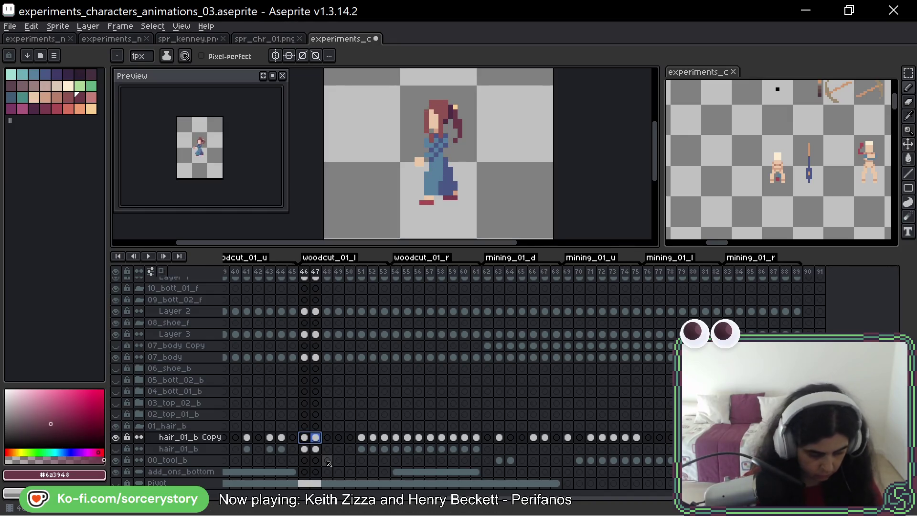
Copy hair_01_b Copy cels 46–47, paste them at frame 76, and move to frame 78
key("ctrl+c")
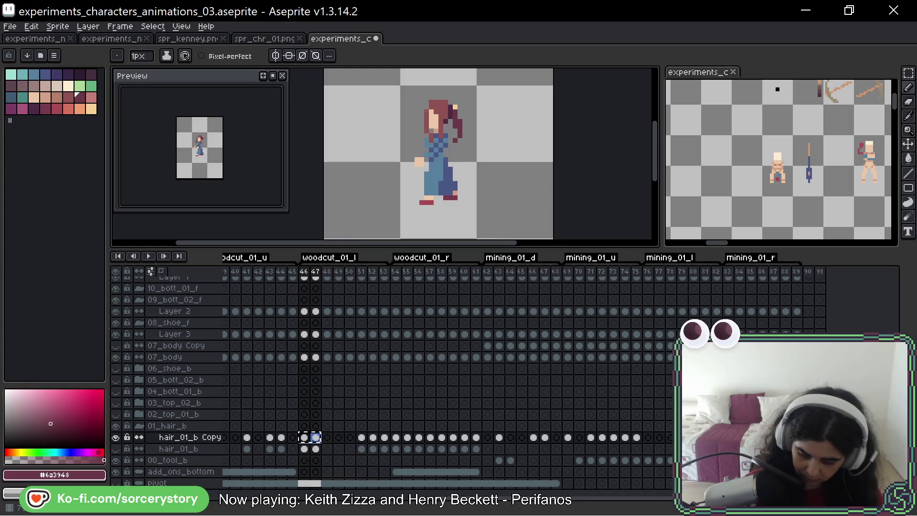
left_click(648, 438)
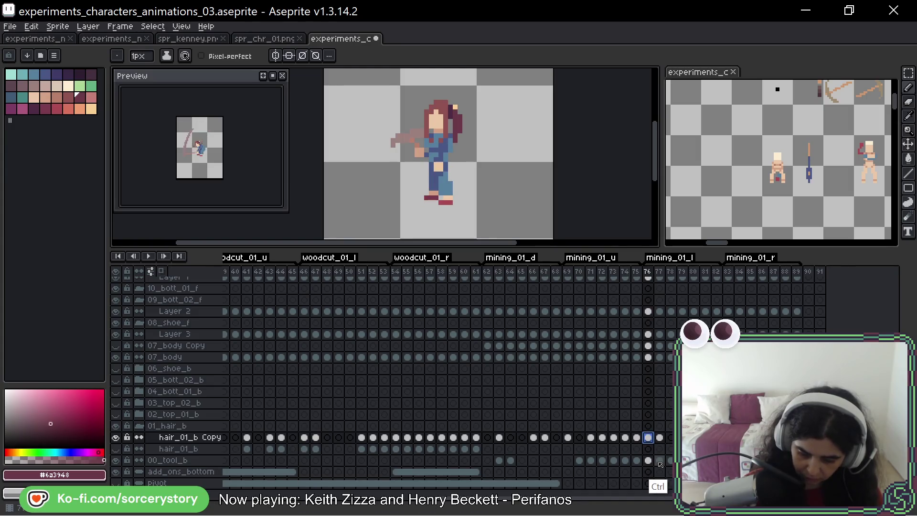
key("ctrl+v")
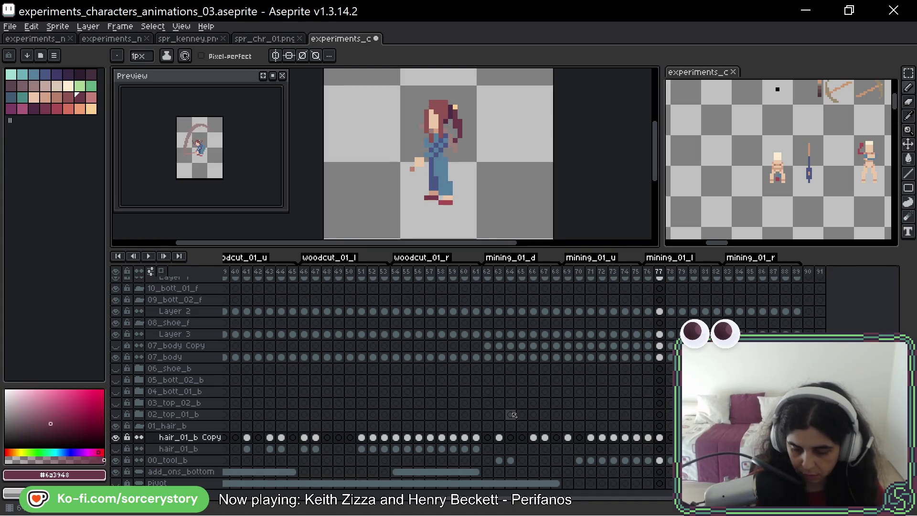
key("Right")
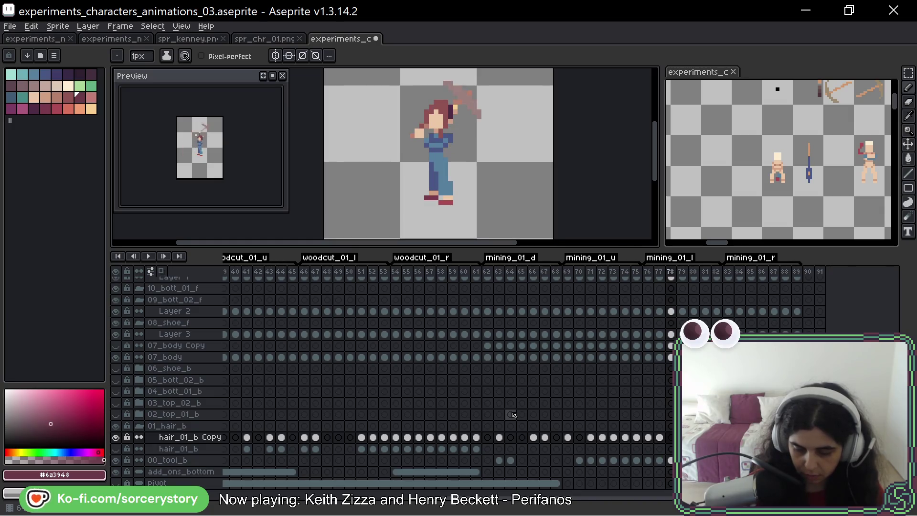
key("Left")
key("Left")
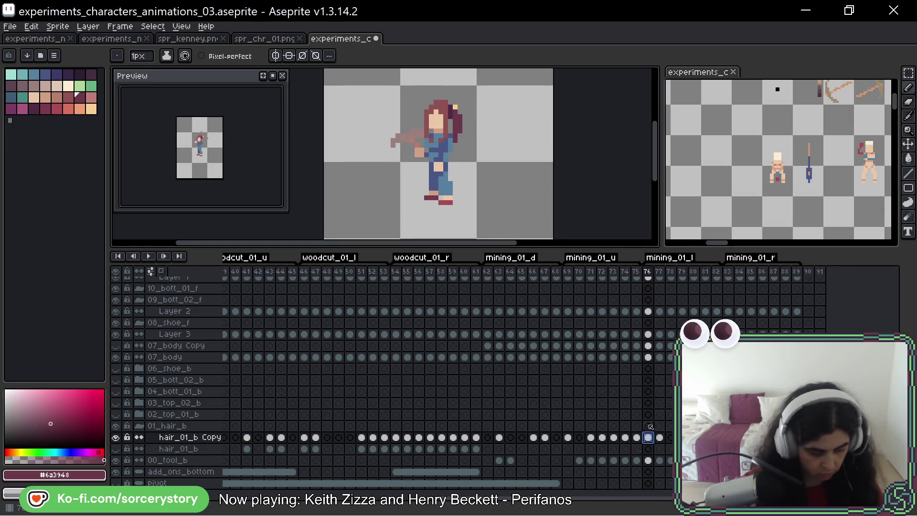
left_click(670, 439)
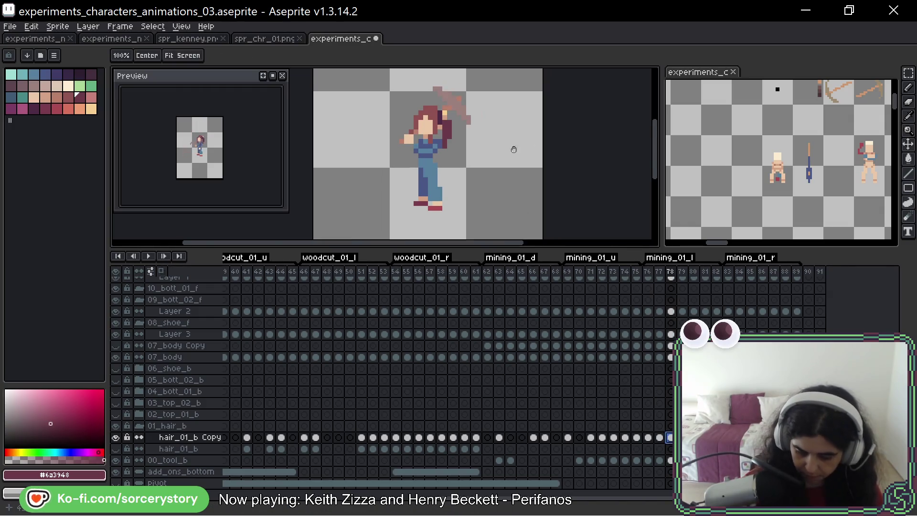
left_click_drag(459, 152, 408, 185)
scroll(408, 159, "up", 3)
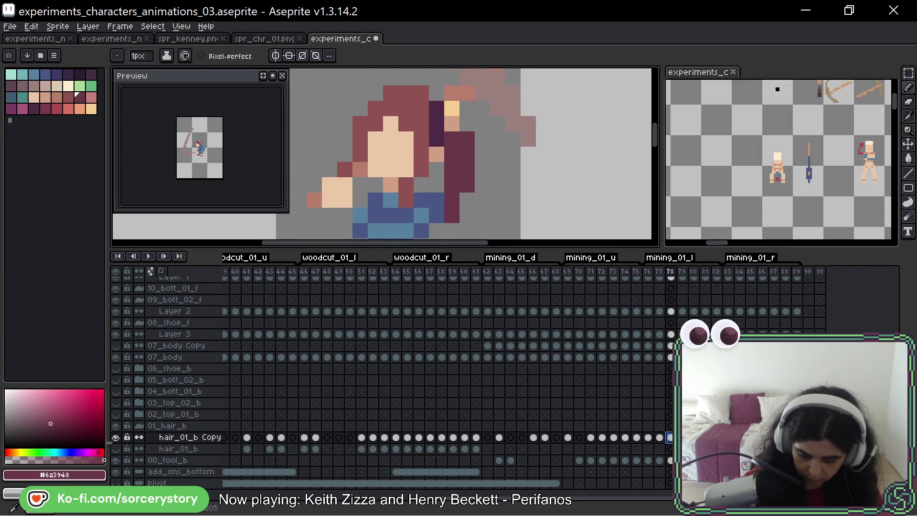
Toggle the hair_01_b Copy layer's visibility and compare the poses across frames 76–79
left_click(116, 437)
left_click(117, 438)
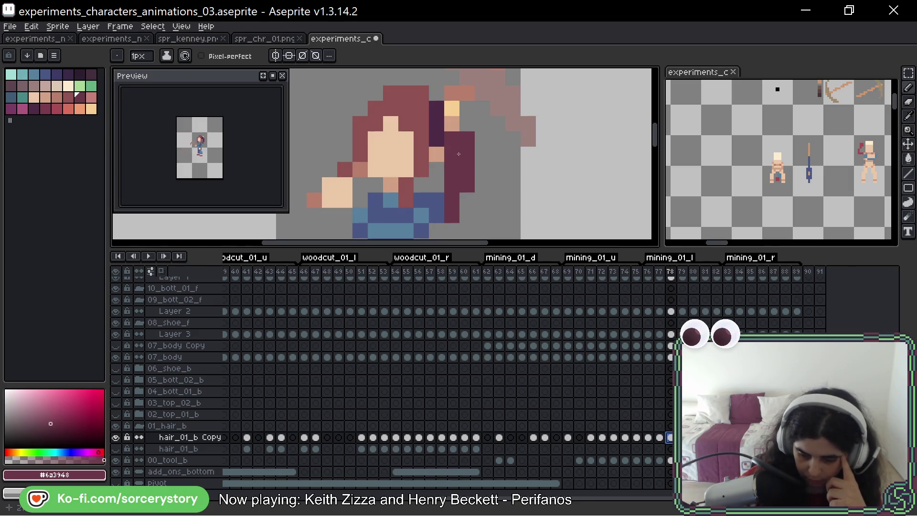
scroll(472, 169, "down", 2)
key("Right")
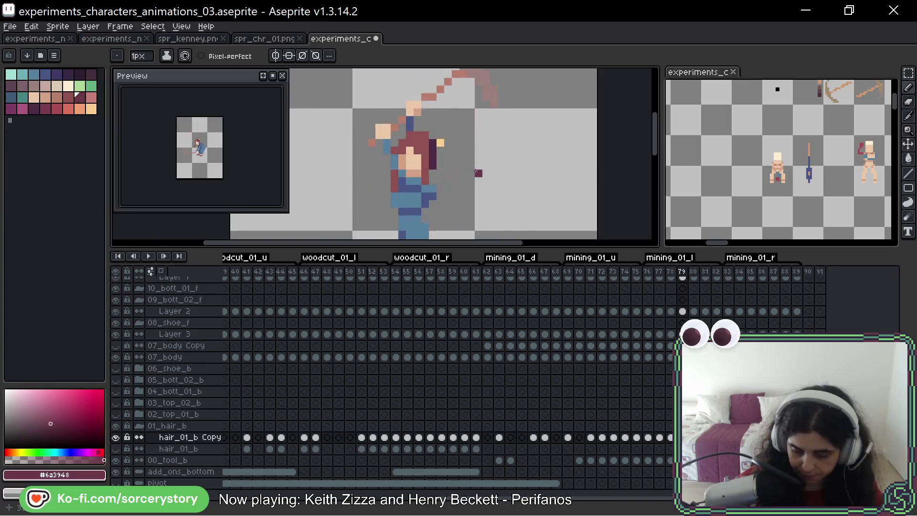
key("Left")
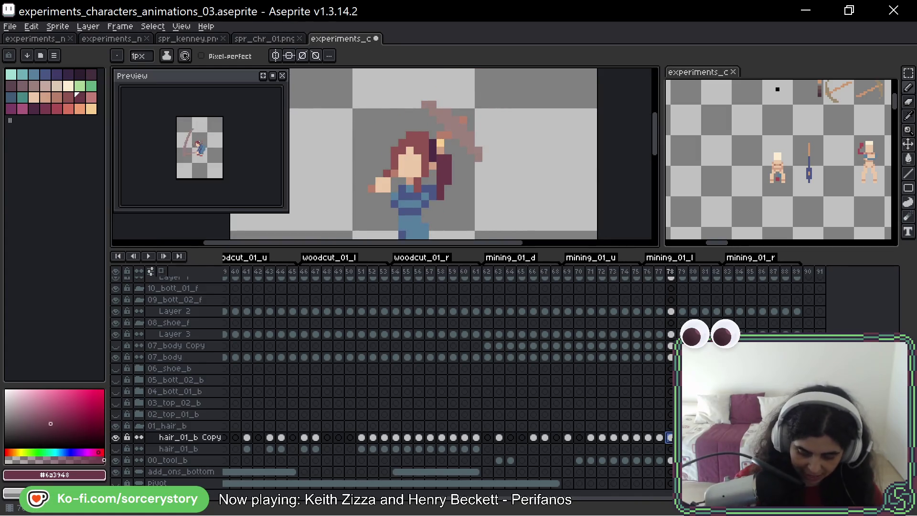
key("period")
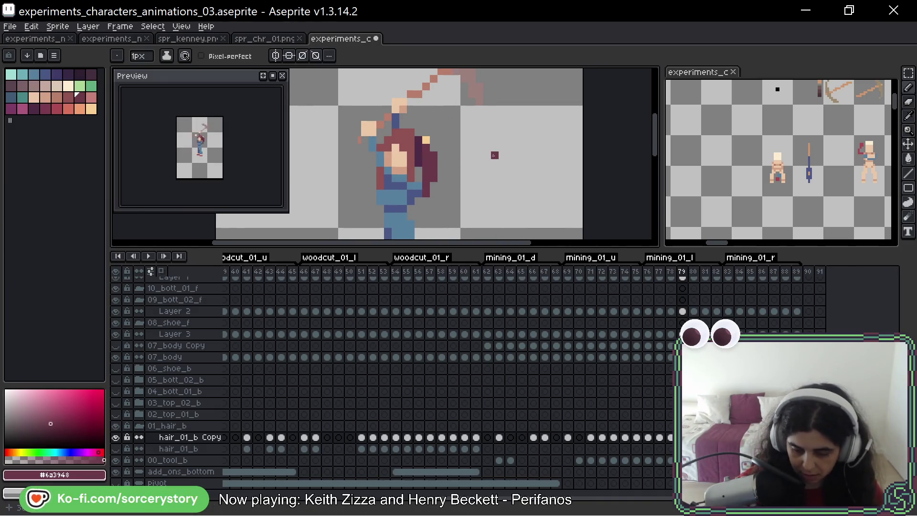
key("comma")
key("comma")
key("comma")
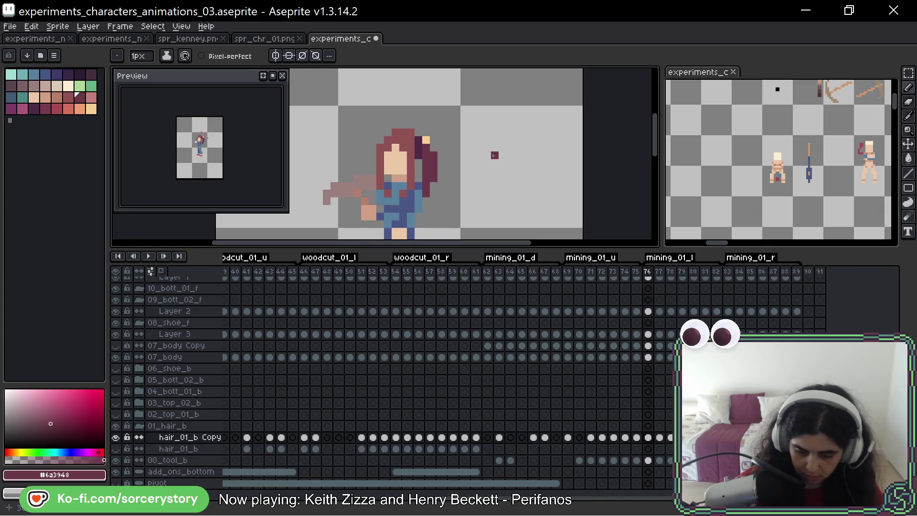
key("period")
key("period")
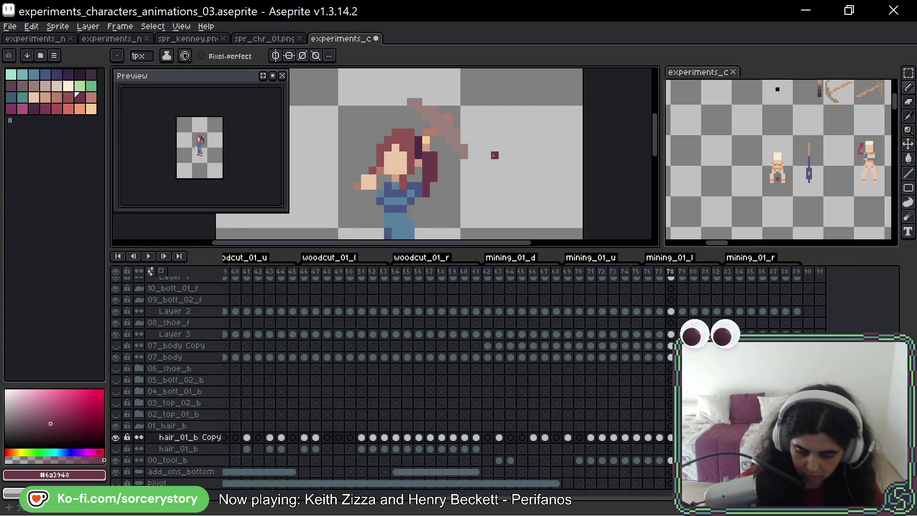
Check frames 79–80, then play and stop the animation to preview the motion
scroll(422, 159, "up", 3)
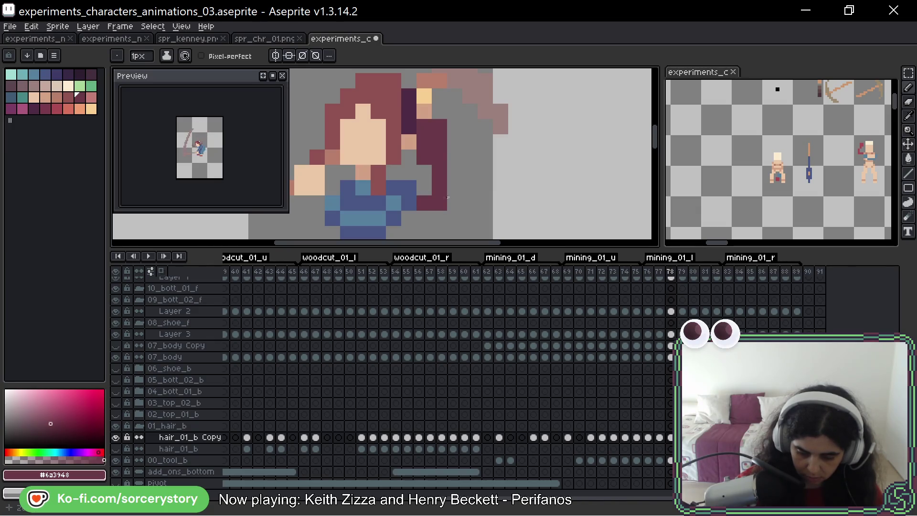
key("period")
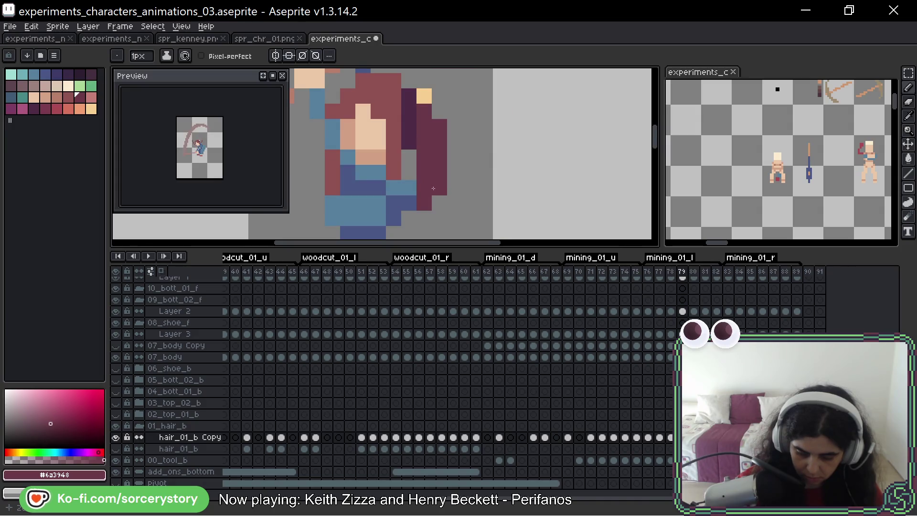
key("period")
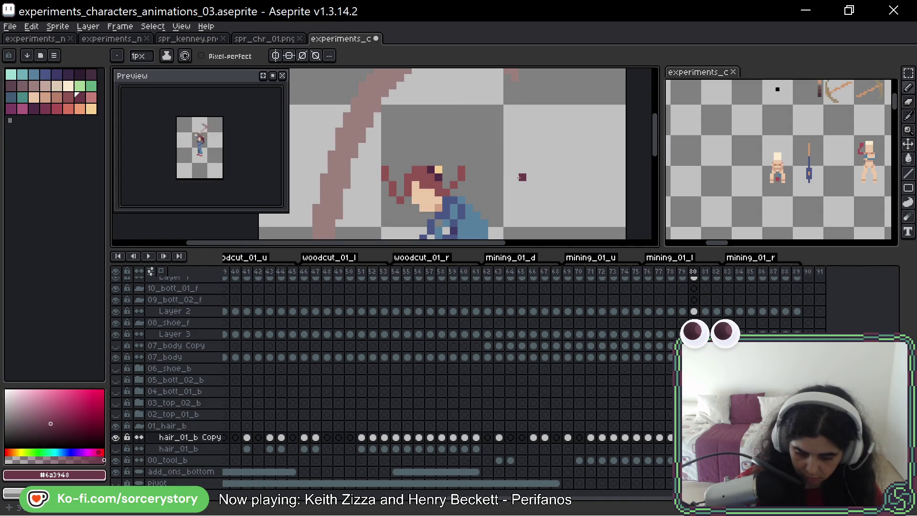
key("comma")
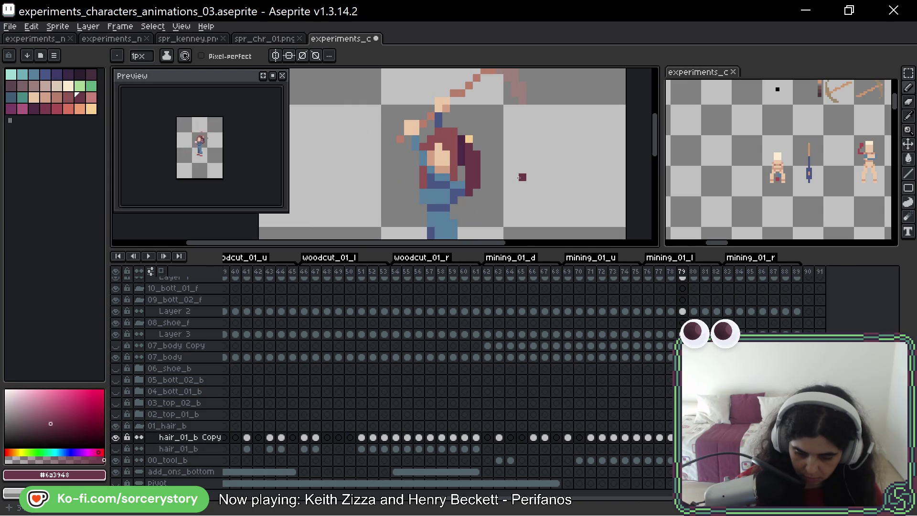
key("Return")
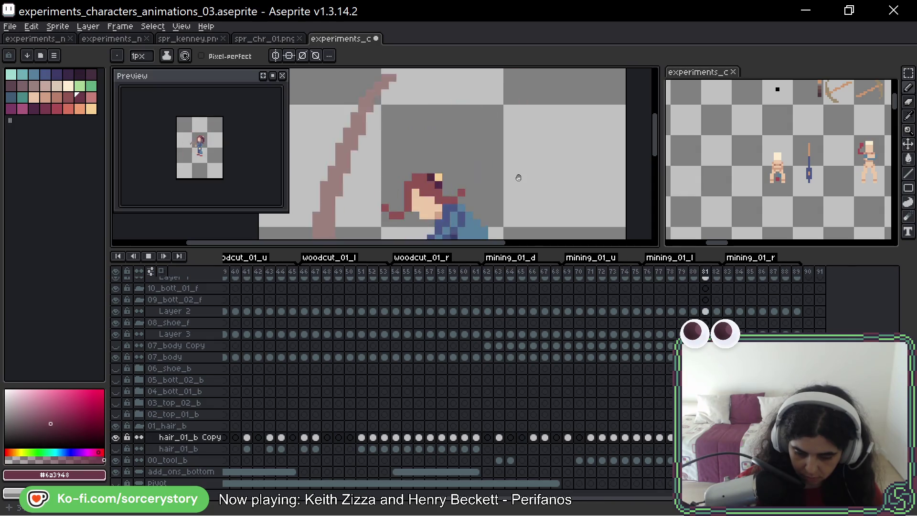
key("Return")
key("comma")
key("comma")
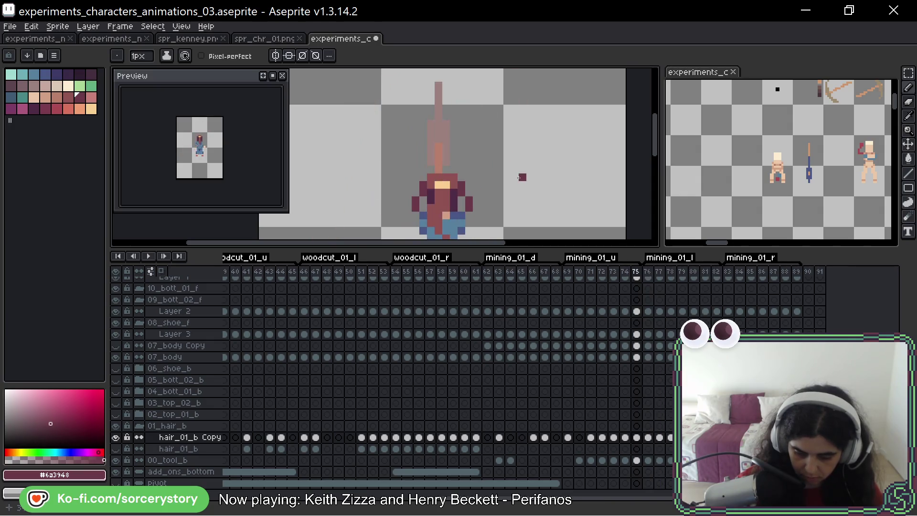
key("period")
key("period")
key("period")
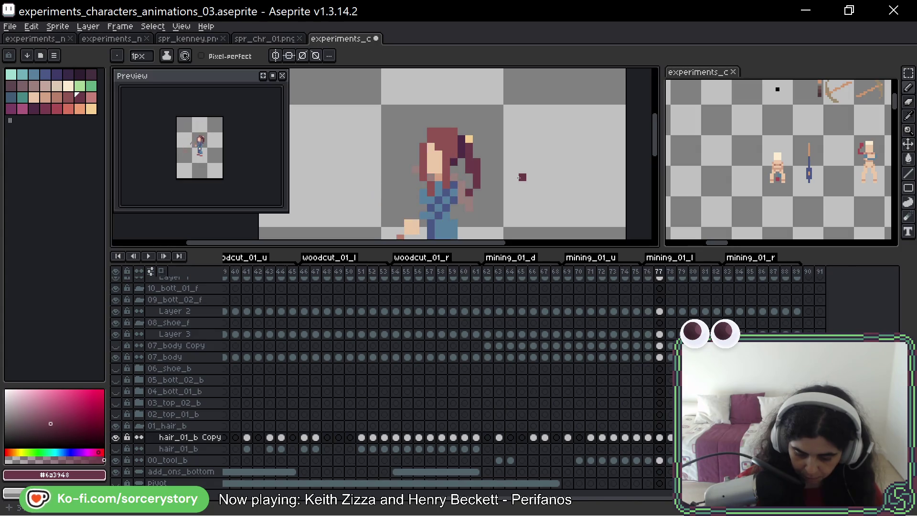
Erase and repaint the stray dark hair pixels beside the head and body through frame 79
left_click(470, 192)
left_click_drag(477, 181, 477, 172)
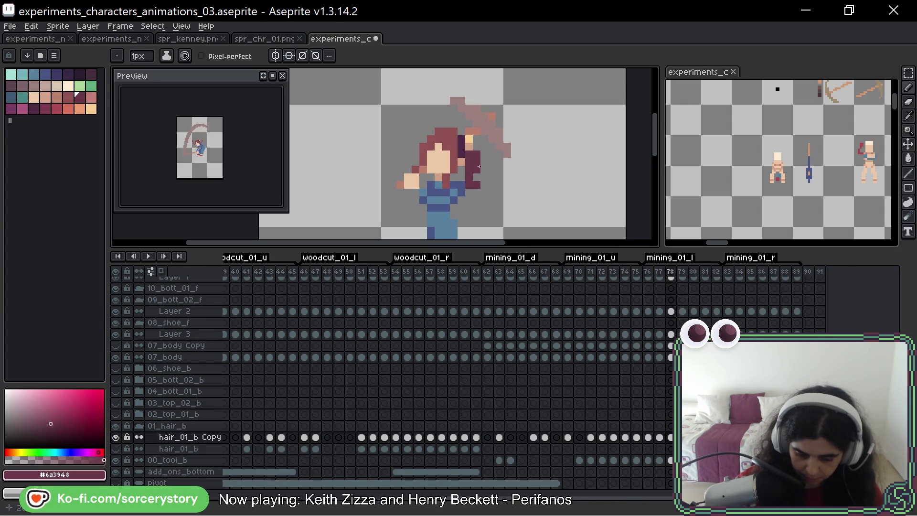
left_click(475, 191)
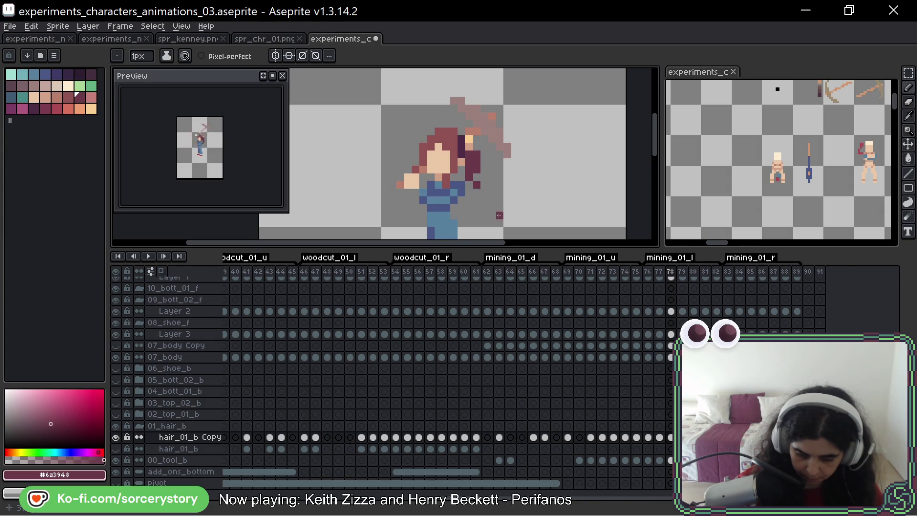
key("Left")
key("Right")
key("Right")
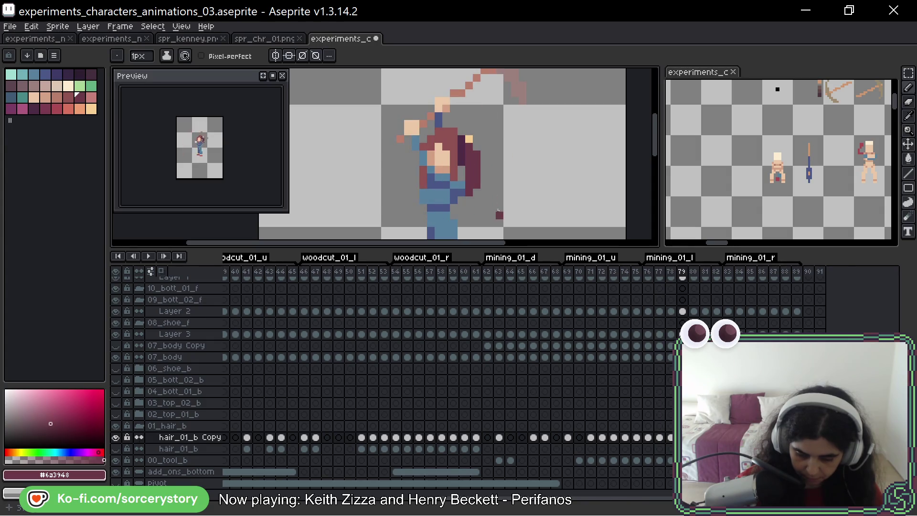
left_click(475, 186)
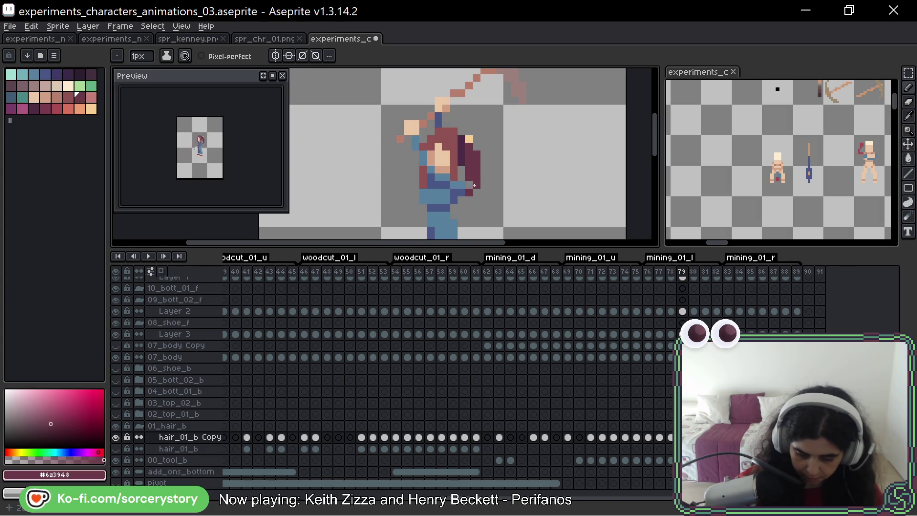
key("Left")
key("Right")
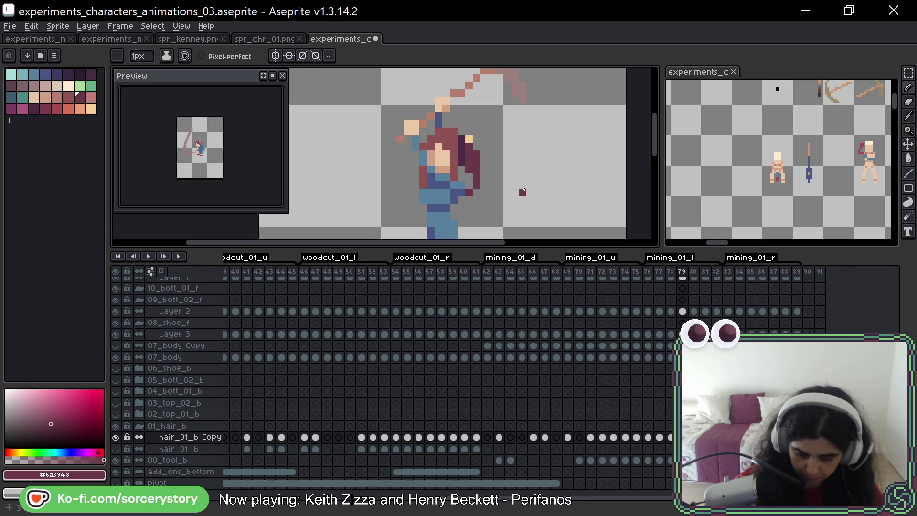
Return to frame 78 and play the animation to review the hair motion
key("Left")
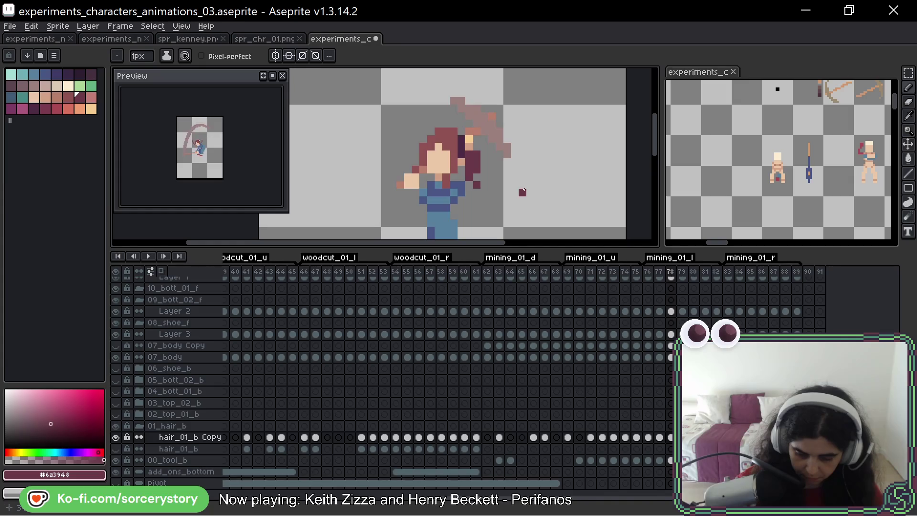
key("Return")
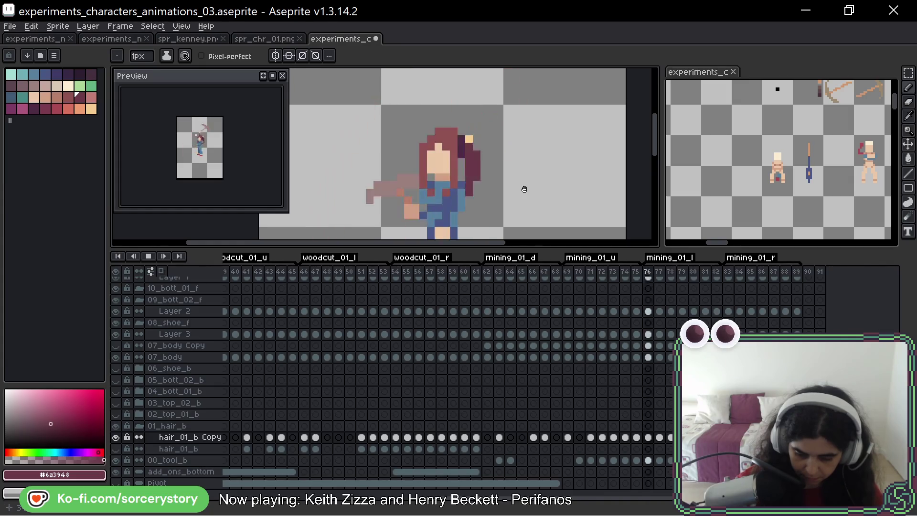
key("Return")
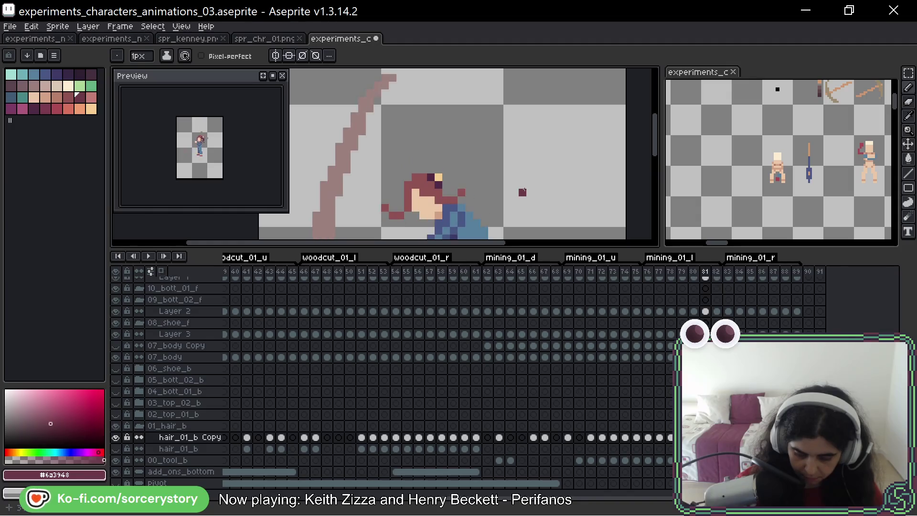
On frame 80, try two purple hair strands rising from the head, undoing both
key("Left")
left_click_drag(523, 191, 475, 208)
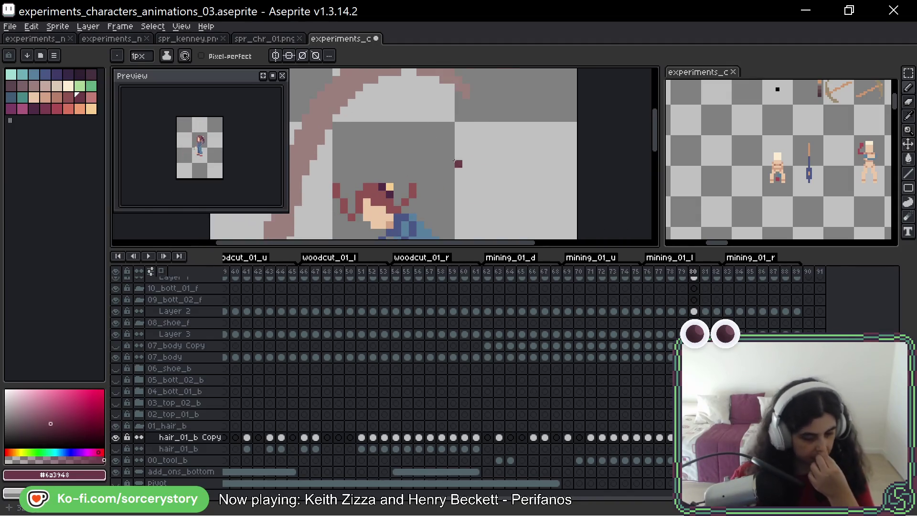
left_click_drag(455, 161, 428, 153)
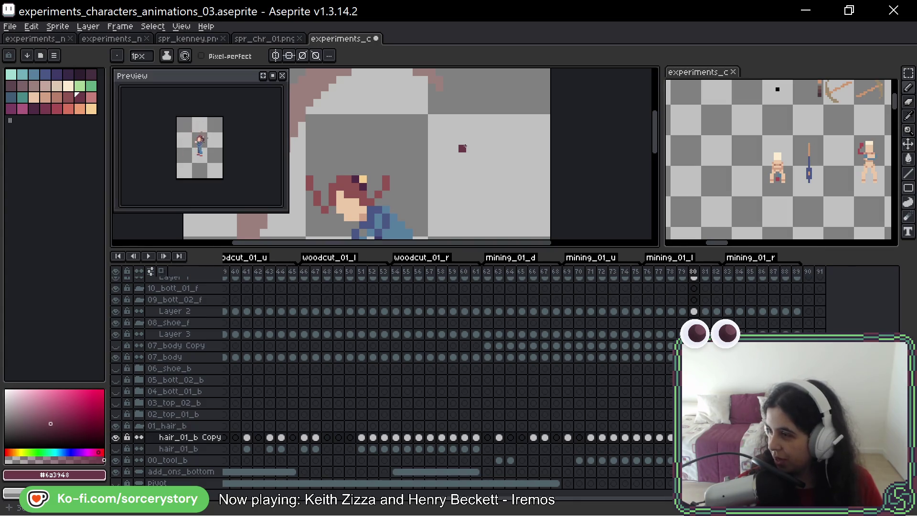
mouse_move(407, 158)
left_mouse_down()
mouse_move(507, 116)
mouse_move(513, 155)
left_mouse_up()
key("Right")
key("Left")
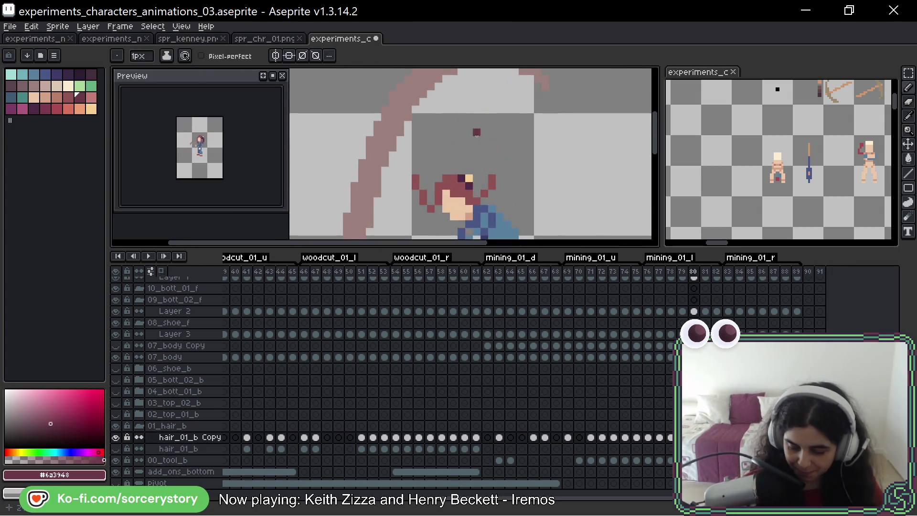
left_click_drag(476, 171, 508, 116)
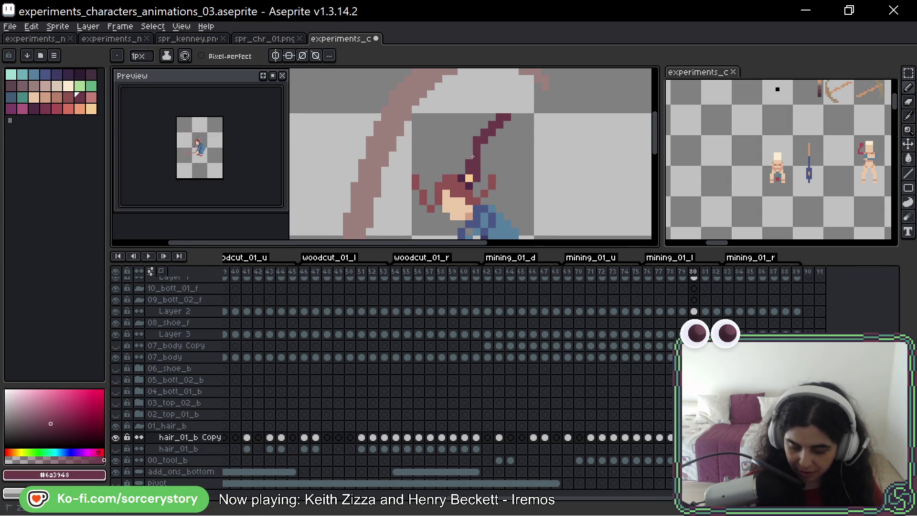
key("ctrl+z")
mouse_move(473, 157)
left_mouse_down()
mouse_move(501, 117)
mouse_move(503, 133)
left_mouse_up()
key("ctrl+z")
key("ctrl+z")
Redraw a shorter, bent strand, erase the stray pixels, and extend its tip upward
left_click(488, 153)
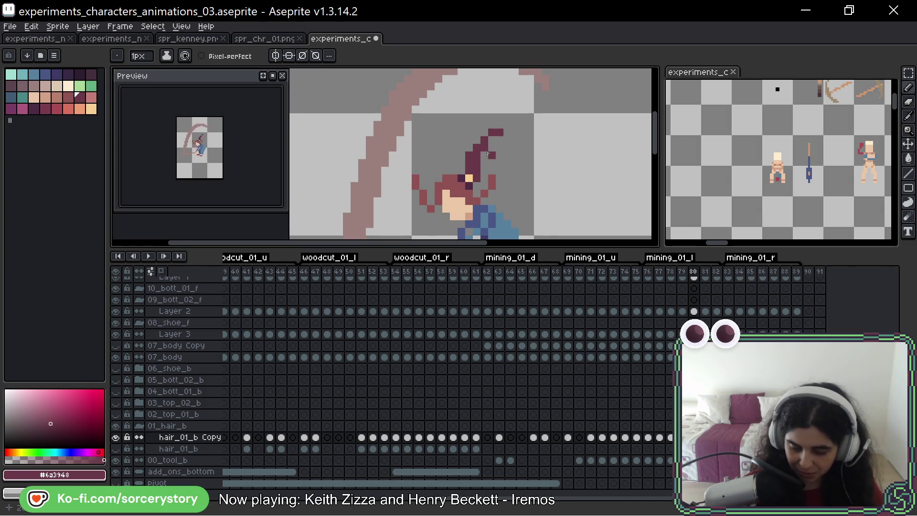
right_click(492, 155)
right_click(499, 133)
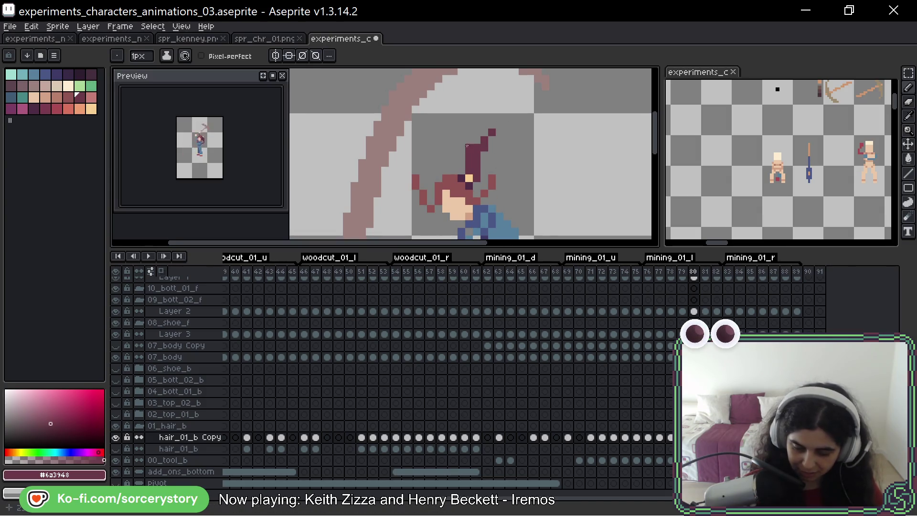
right_click(468, 147)
left_click(484, 160)
left_click(484, 153)
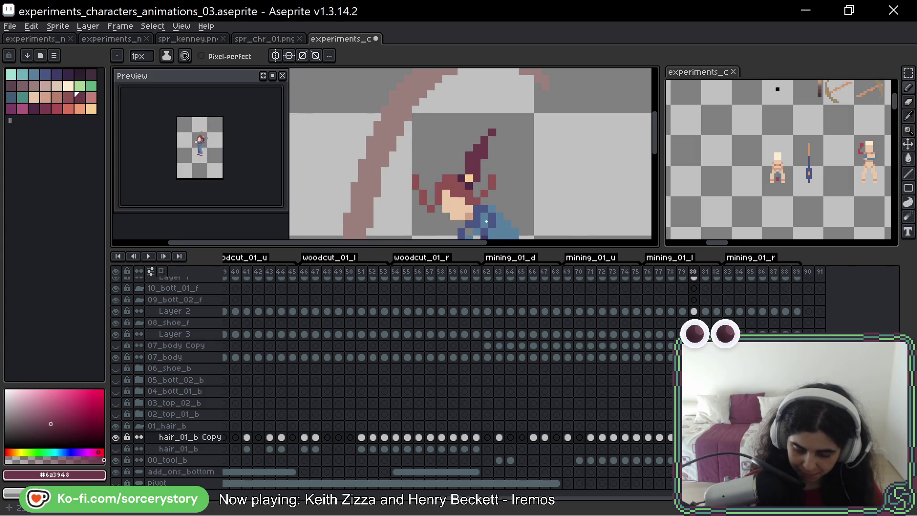
left_click(492, 125)
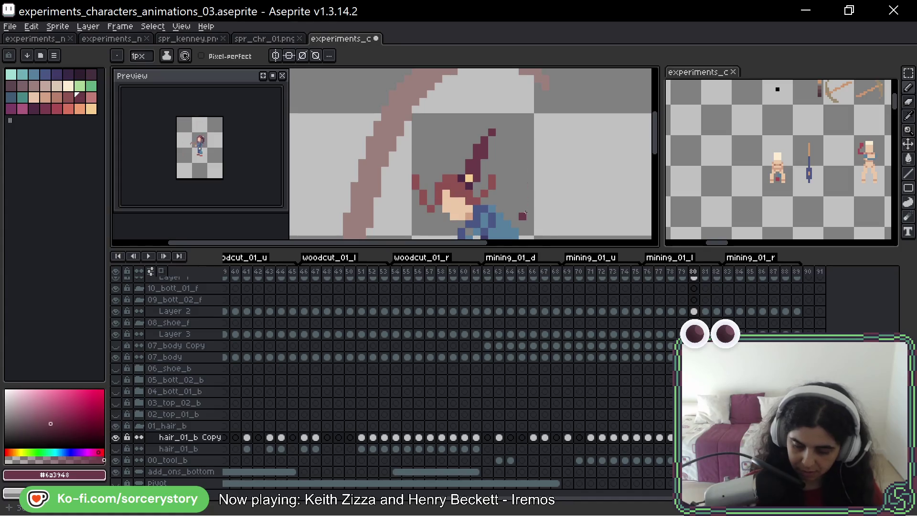
scroll(525, 161, "down", 1)
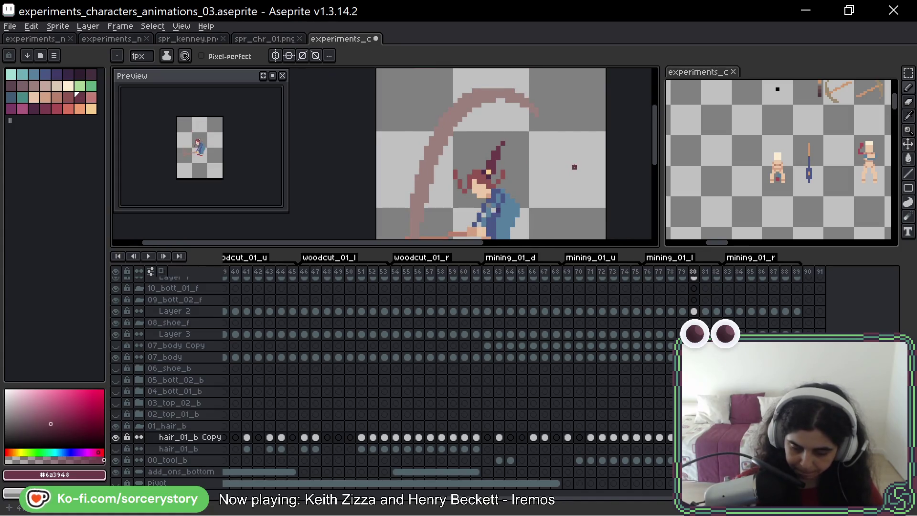
left_click_drag(573, 166, 563, 118)
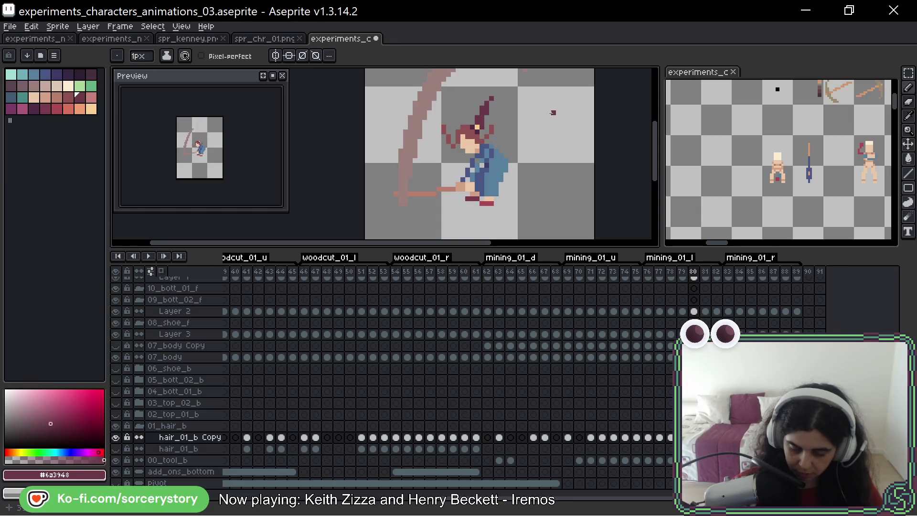
Flip through frames 79–81 to compare the hair, ending on frame 81
key("Left")
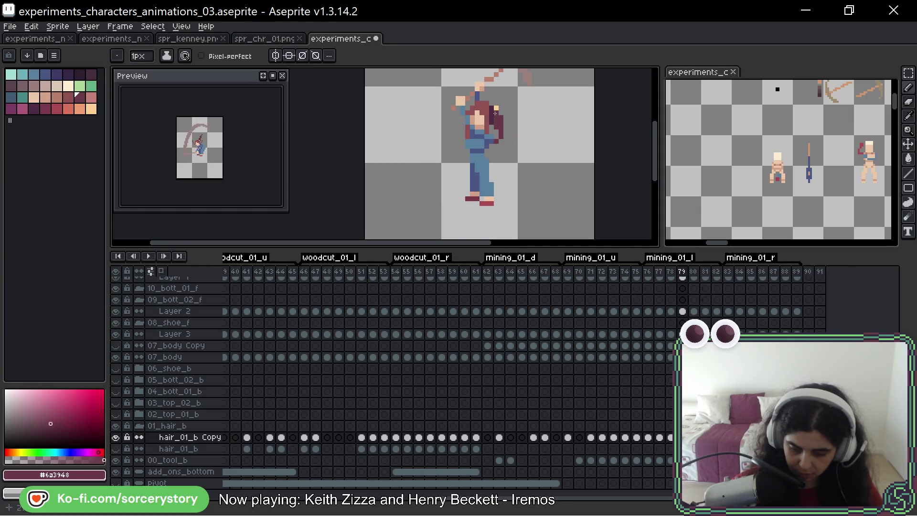
scroll(495, 113, "up", 3)
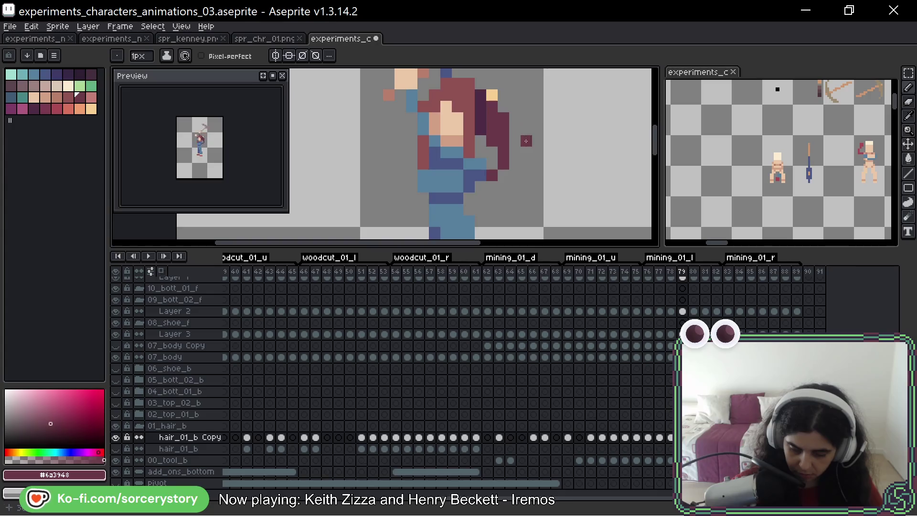
key("Right")
key("Left")
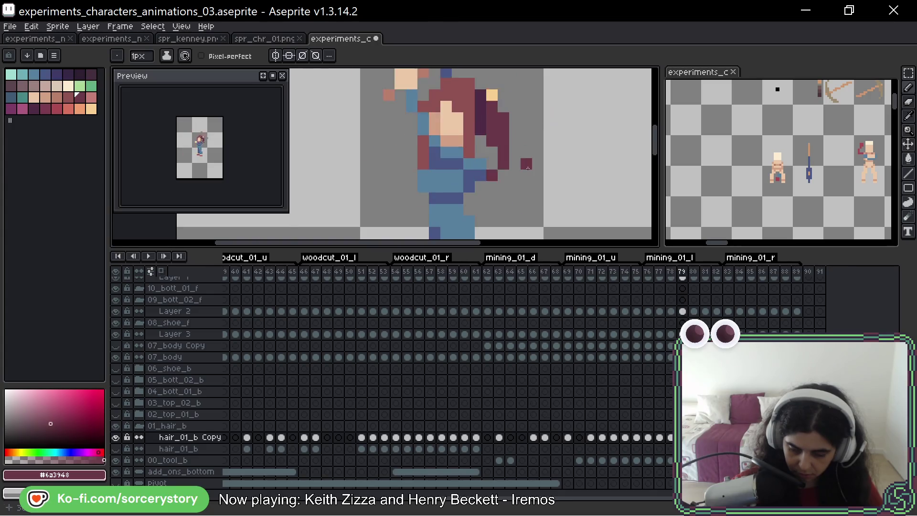
key("Right")
scroll(492, 160, "up", 2)
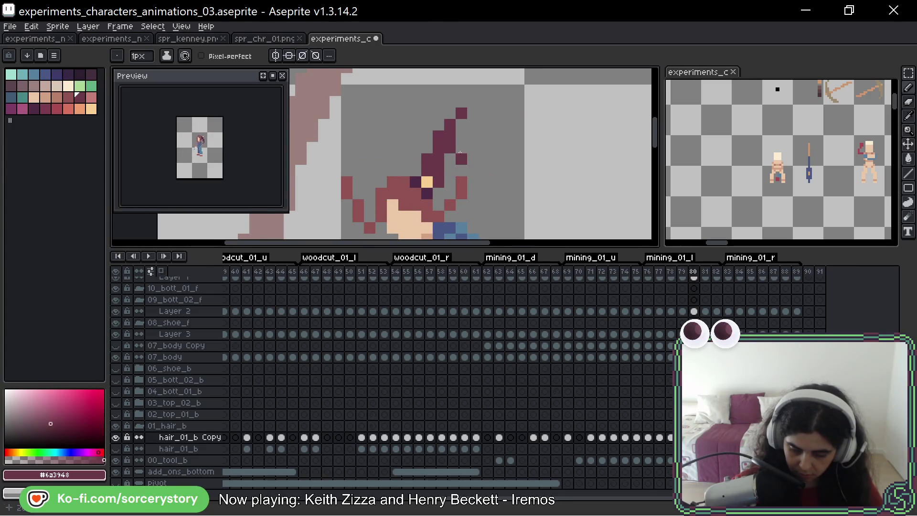
scroll(539, 137, "down", 2)
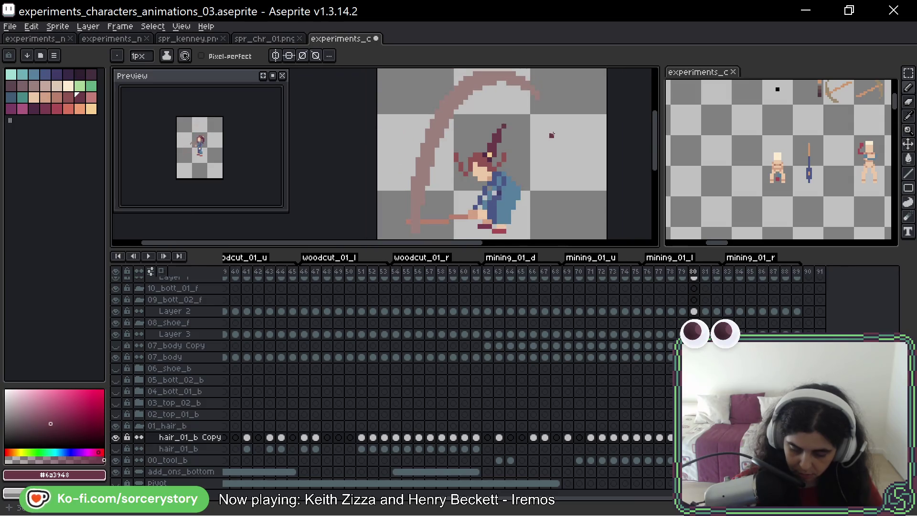
key("Right")
scroll(499, 149, "up", 2)
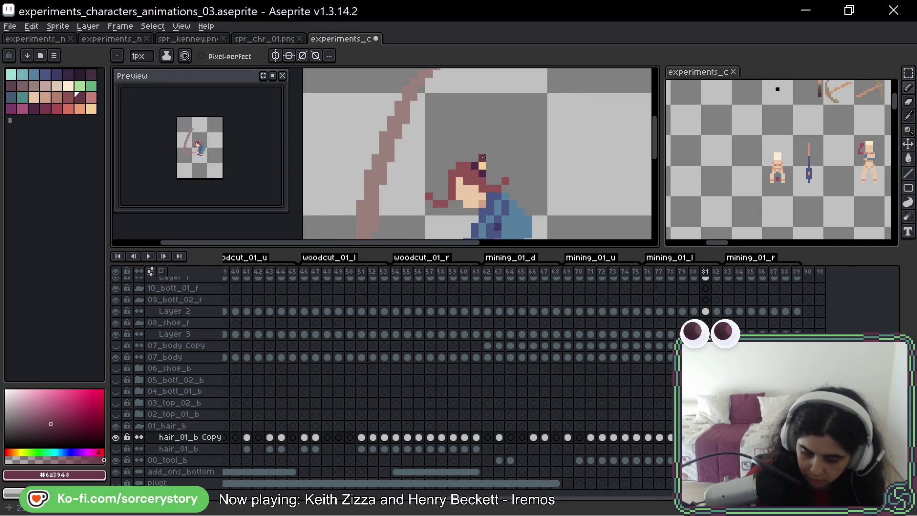
Draw a dark hair strand trailing right from the head, undoing a stray tip
mouse_move(483, 157)
left_mouse_down()
mouse_move(515, 158)
mouse_move(489, 168)
left_mouse_up()
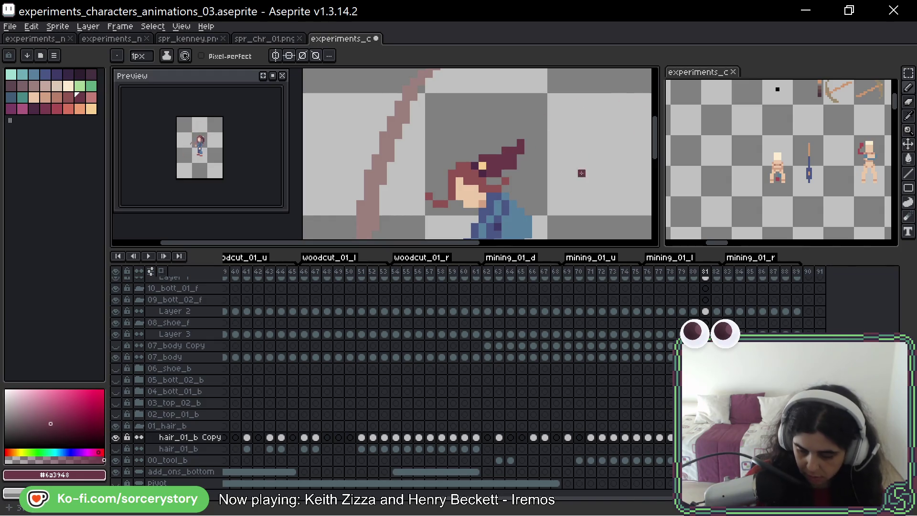
key("Left")
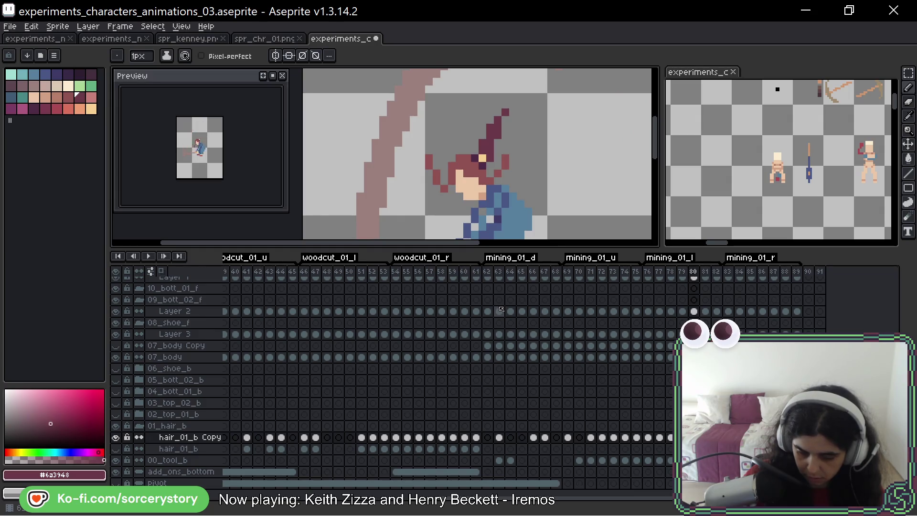
key("Right")
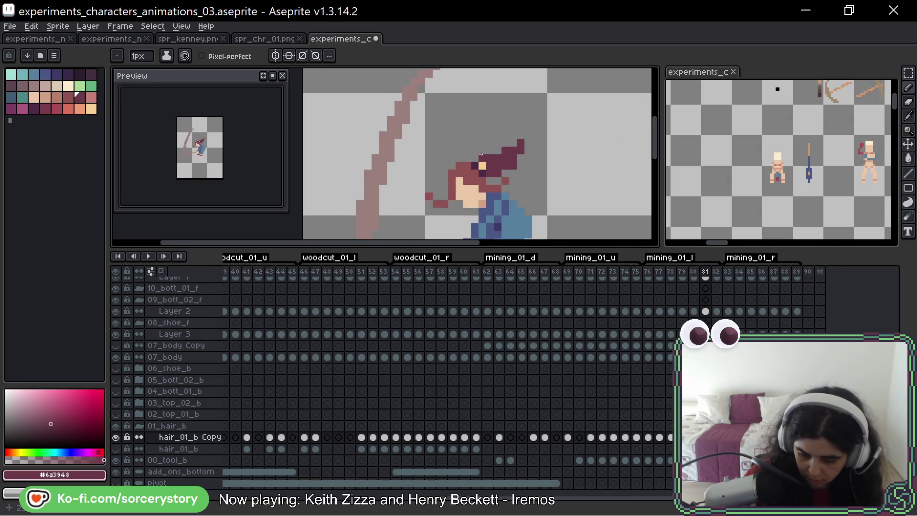
left_click(496, 171)
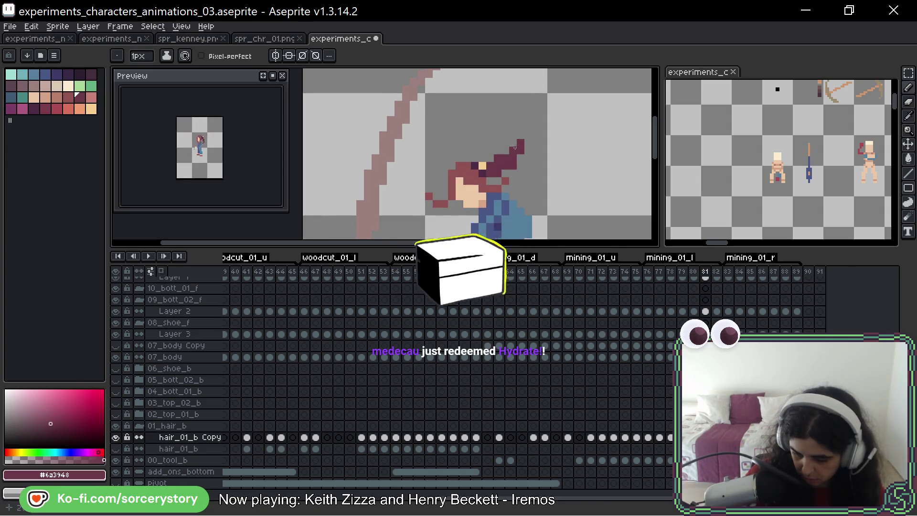
key("ctrl+z")
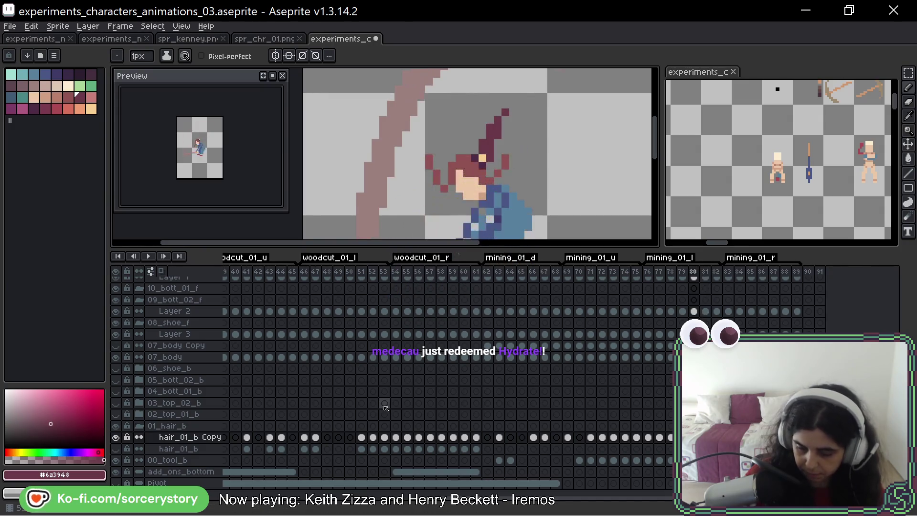
key("Right")
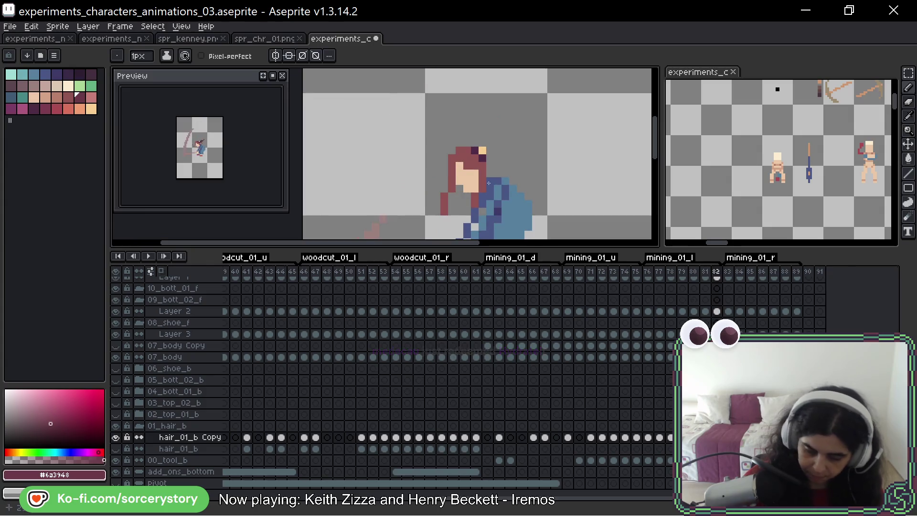
Add a dark-red pixel just below the hair strand tip
mouse_move(491, 158)
left_mouse_down()
mouse_move(529, 189)
mouse_move(506, 168)
mouse_move(530, 173)
left_mouse_up()
key("ctrl+z")
left_click(520, 180)
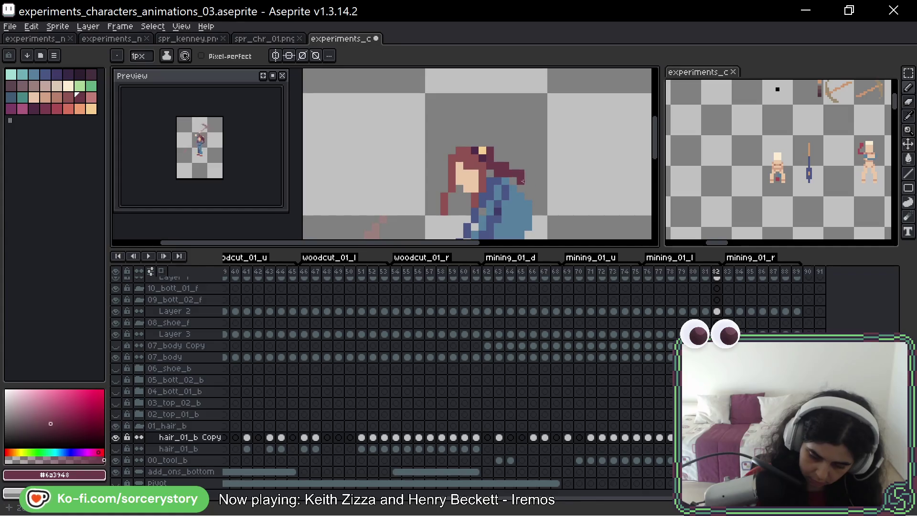
key("ctrl+z")
left_click(519, 180)
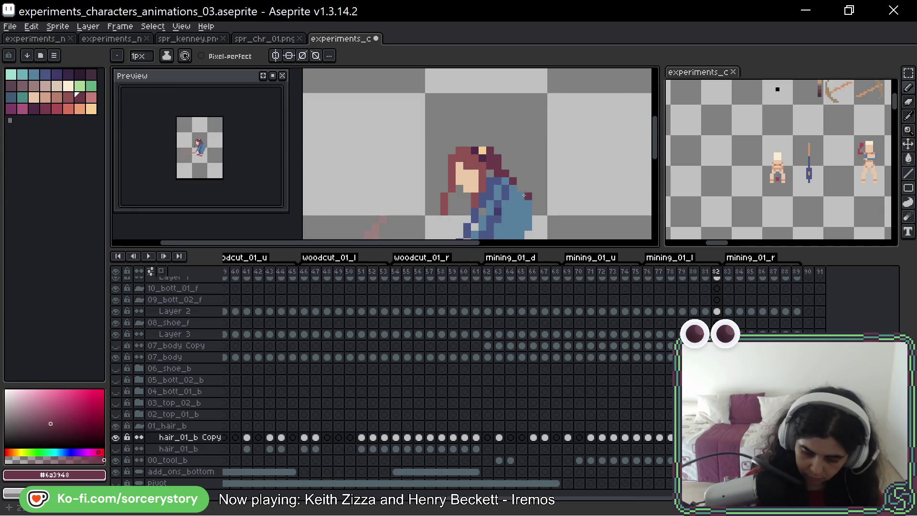
Zoom out and play the animation to review the hair movement
scroll(559, 142, "down", 4)
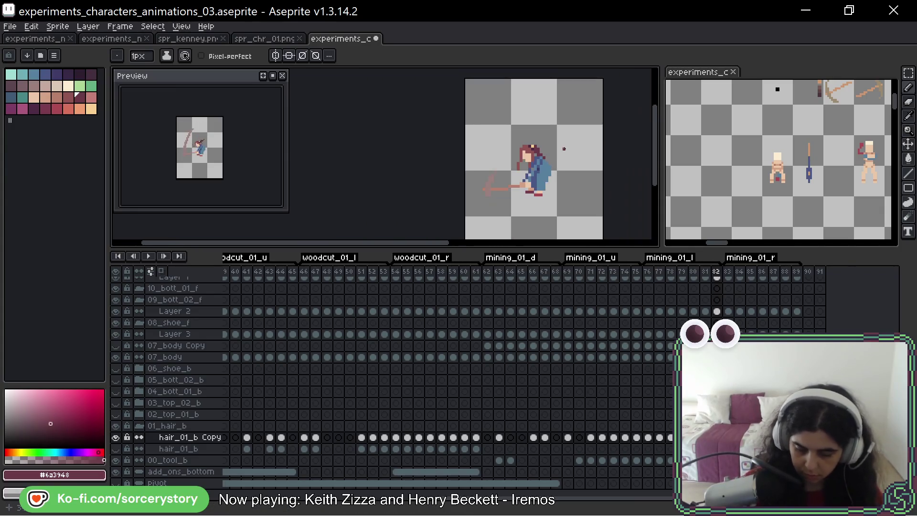
key("Return")
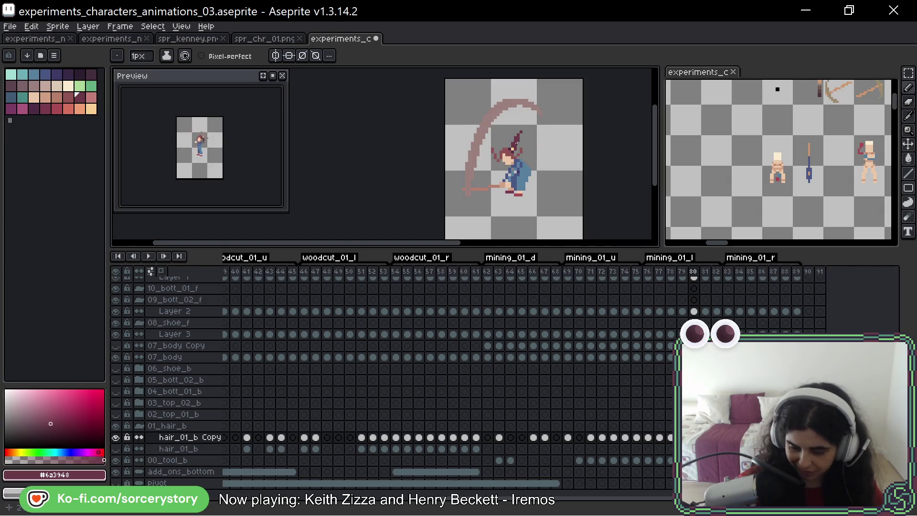
scroll(517, 144, "up", 2)
scroll(541, 132, "down", 1)
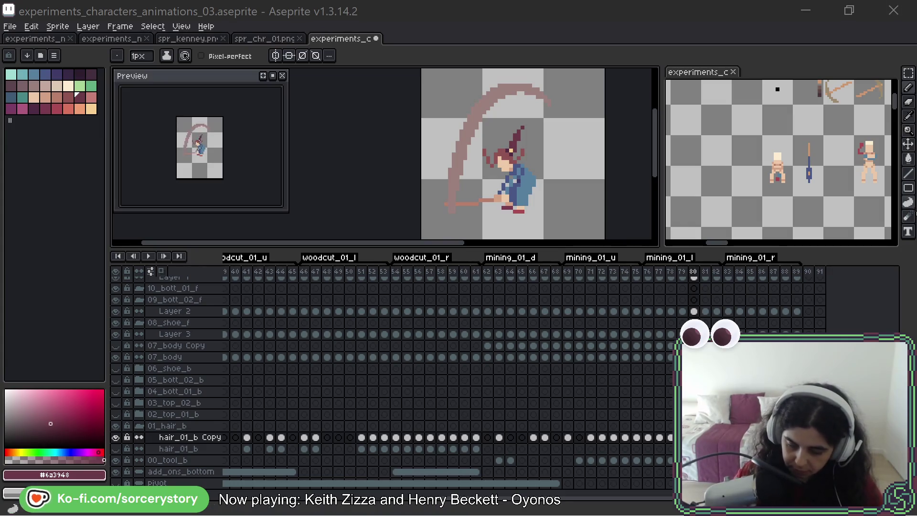
Zoom in on the character while repainting the back hair through the woodcut and mining frames
scroll(491, 158, "up", 2)
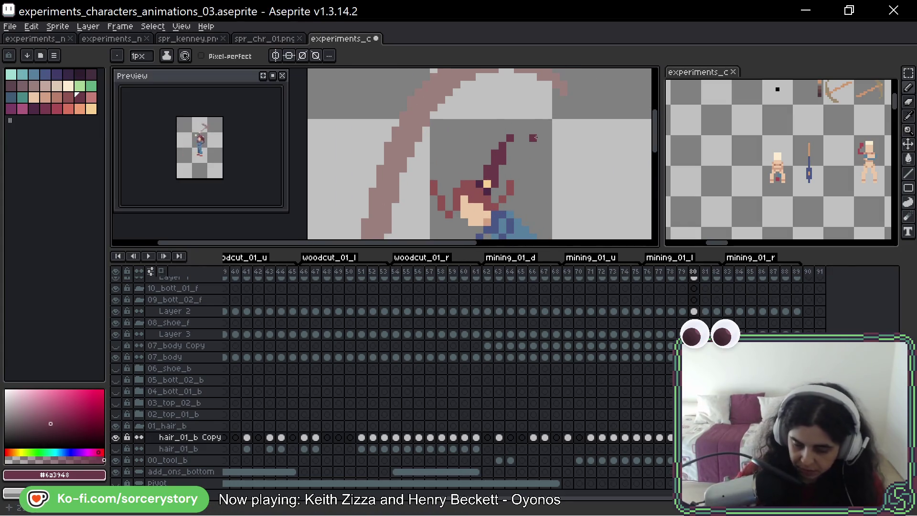
Play the animation to check the hair motion, then return to frame 80
left_click_drag(578, 195, 553, 155)
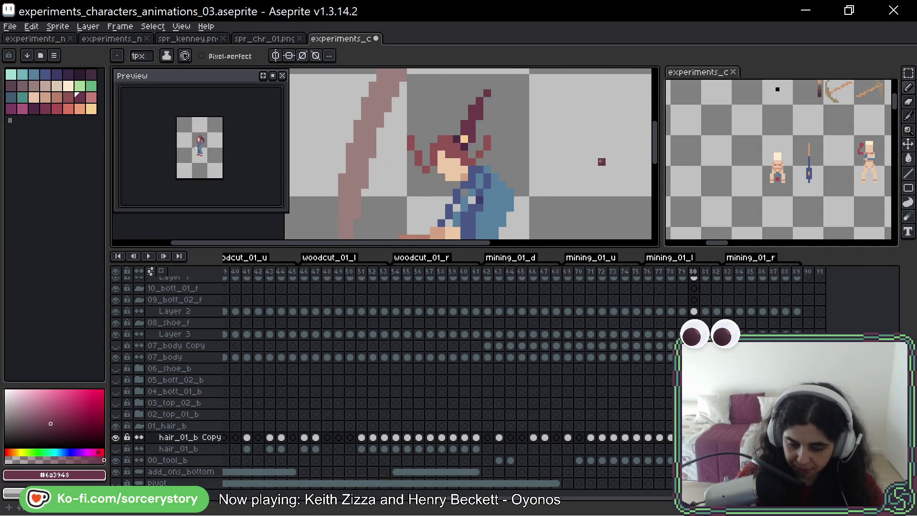
key("Right")
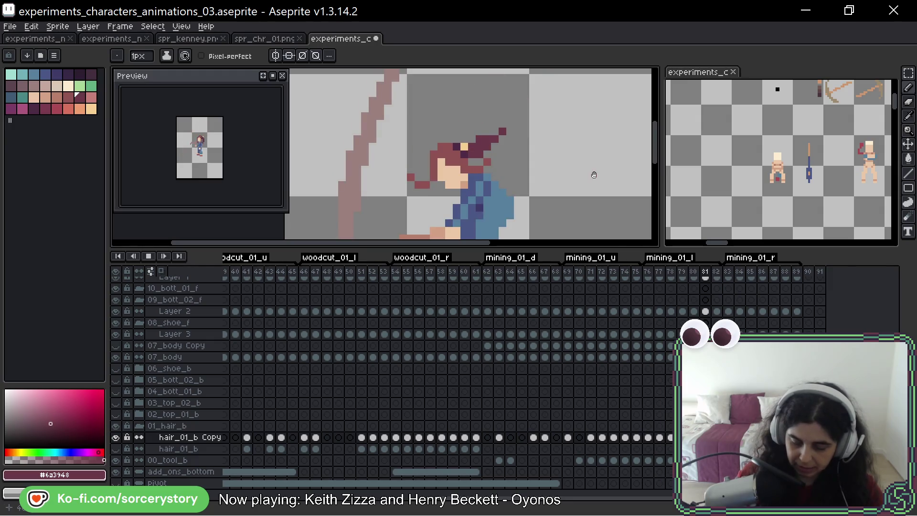
key("Return")
scroll(594, 175, "down", 2)
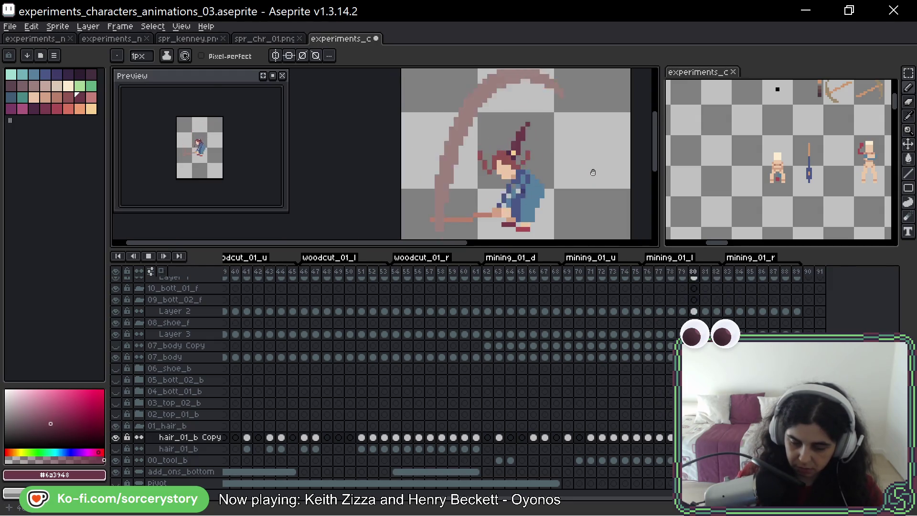
key("Return")
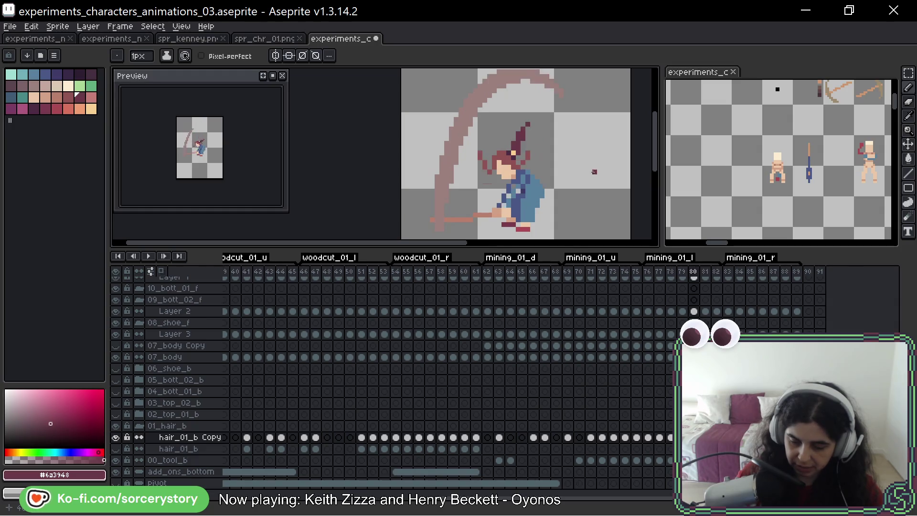
key("Left")
scroll(556, 138, "up", 2)
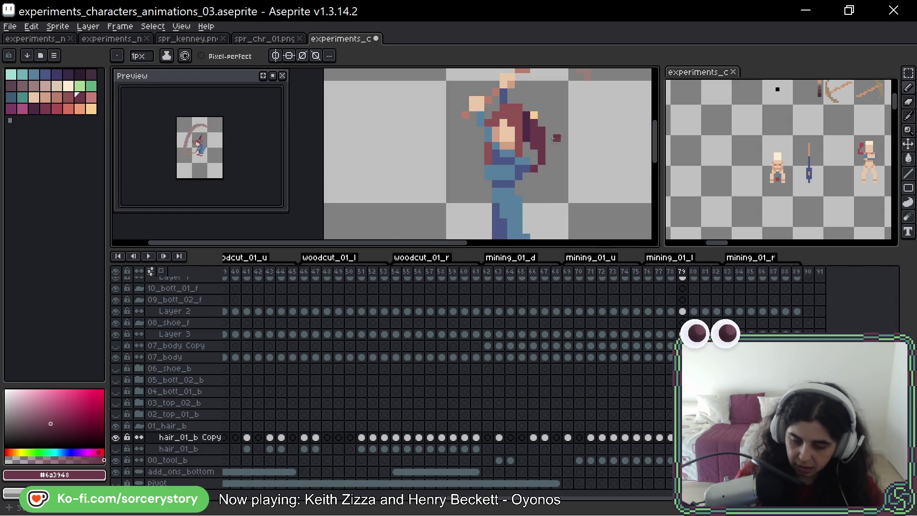
scroll(557, 138, "right", 2)
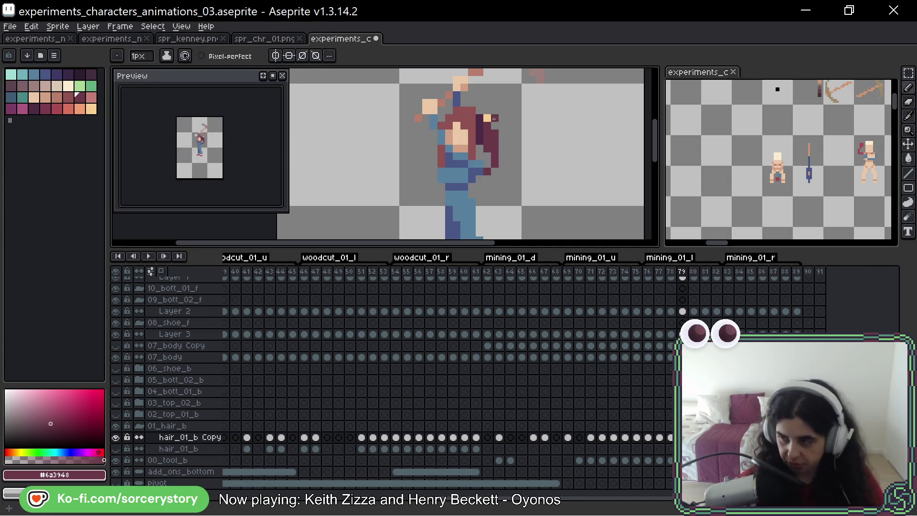
key("Right")
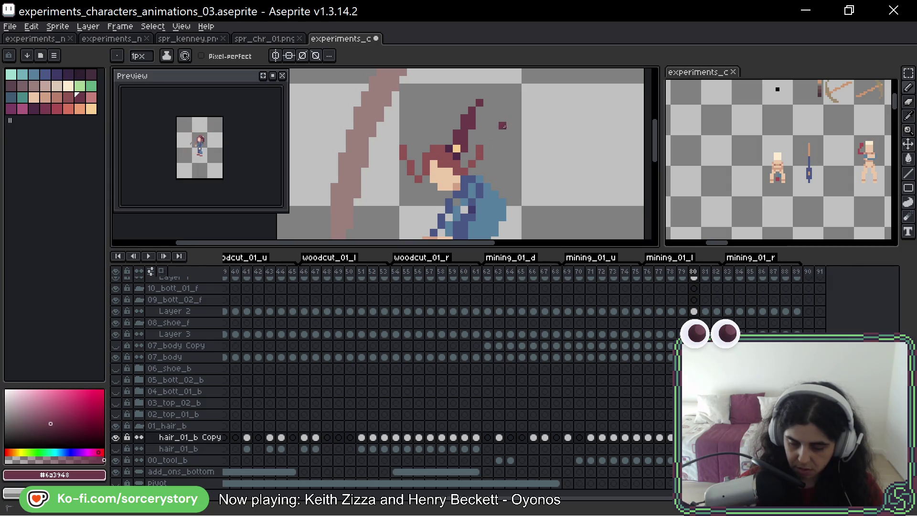
Redraw the strand tip on frame 80 and lower it on frame 81
left_click_drag(504, 126, 471, 149)
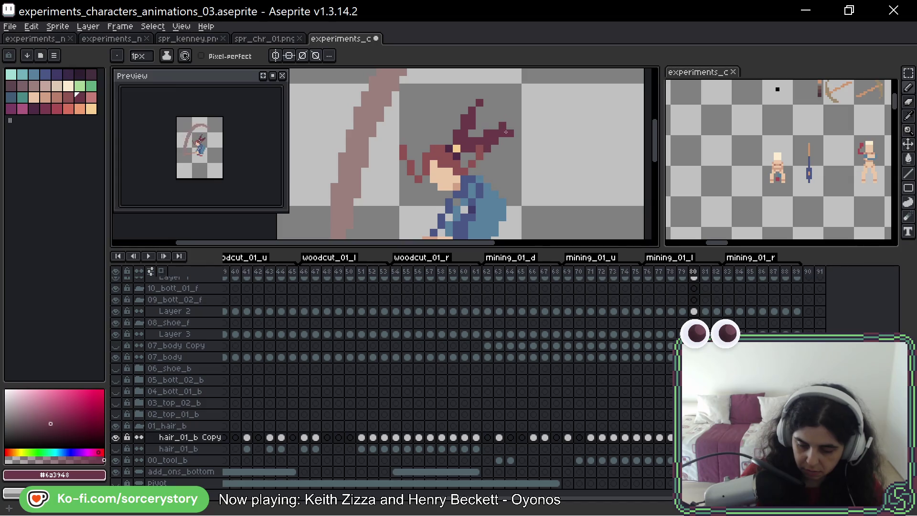
mouse_move(506, 132)
left_mouse_down()
mouse_move(479, 107)
mouse_move(457, 132)
left_mouse_up()
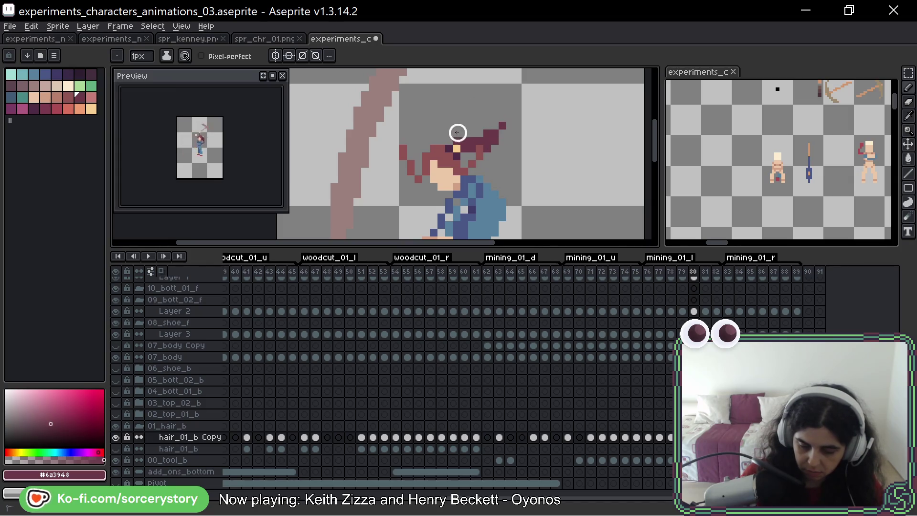
key("Left")
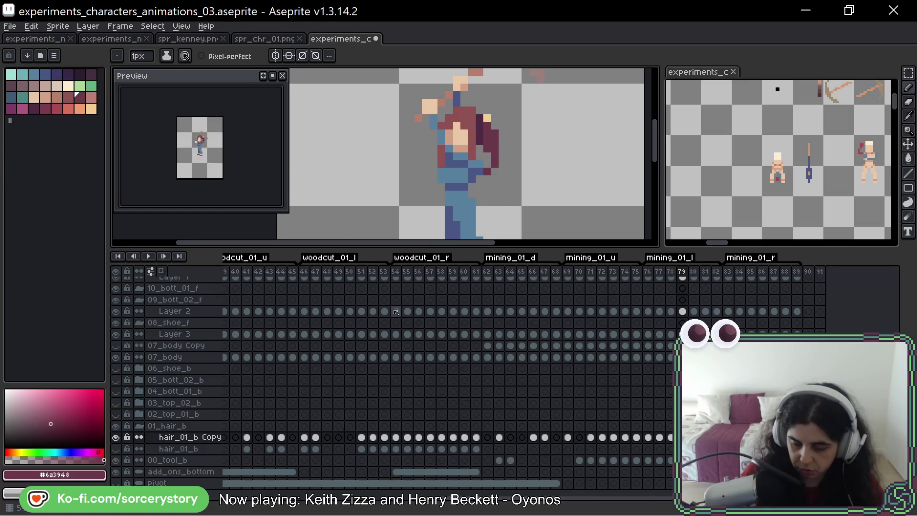
key("Right")
key("Right")
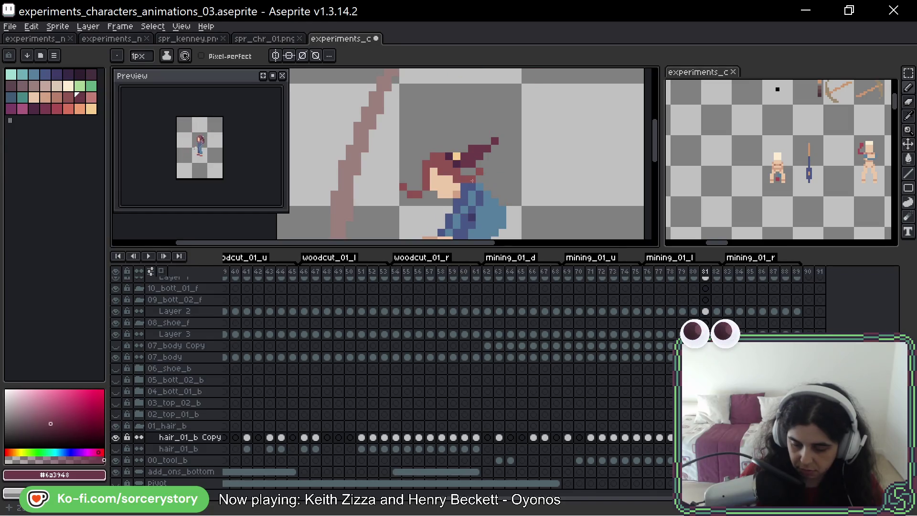
mouse_move(471, 153)
left_mouse_down()
mouse_move(502, 126)
mouse_move(484, 151)
left_mouse_up()
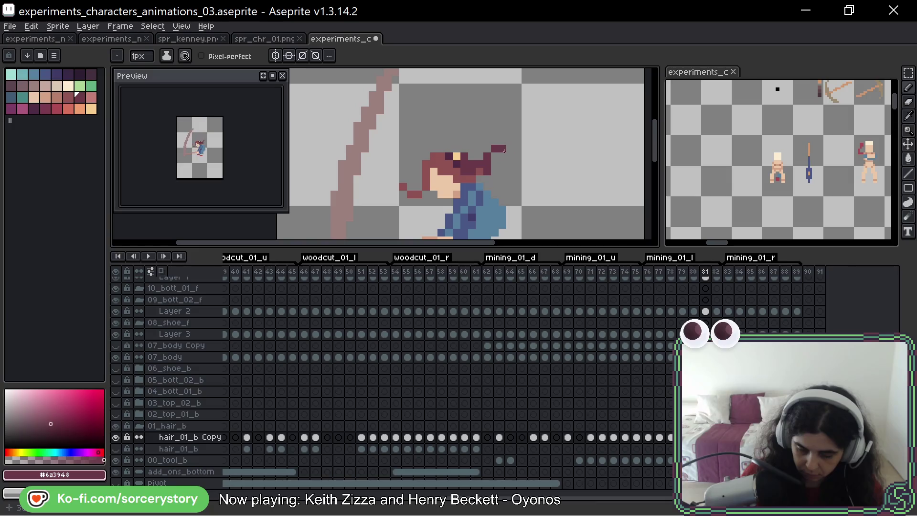
left_click_drag(502, 148, 493, 158)
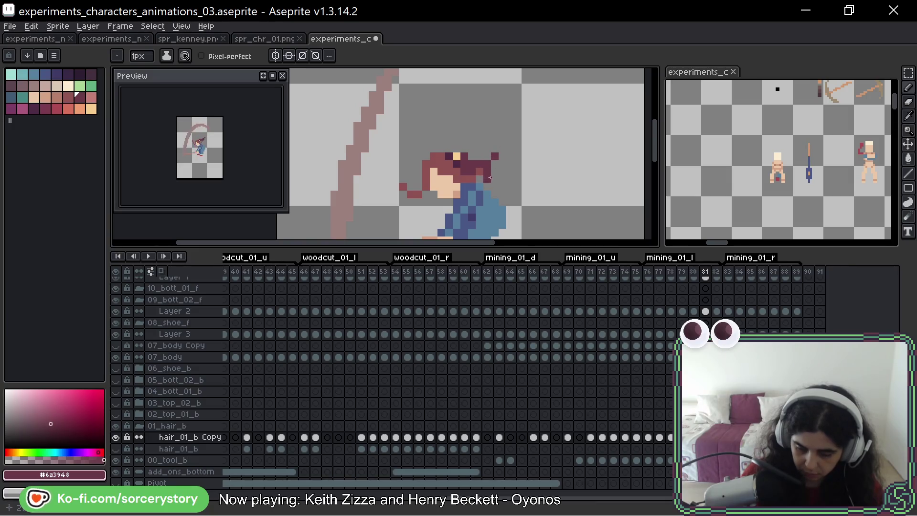
Replay the animation and trim the strand's top-right tip pixels
key("Left")
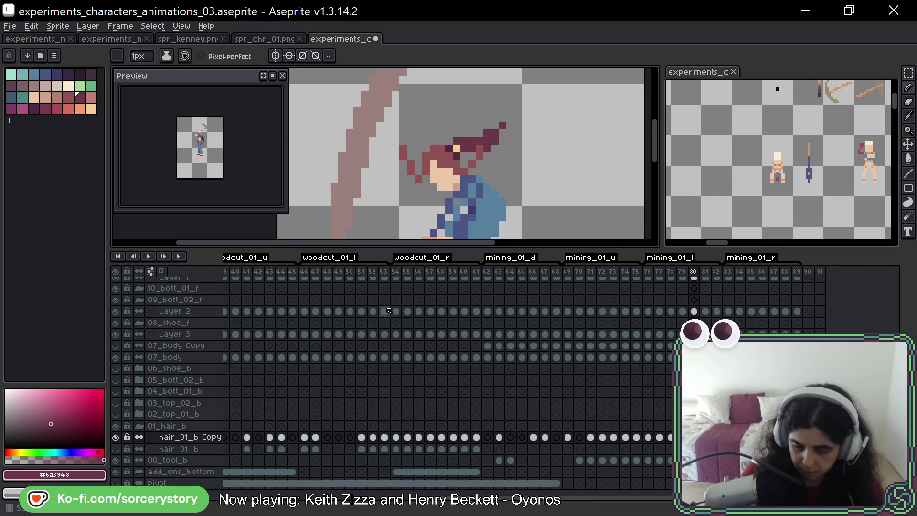
key("Right")
key("Right")
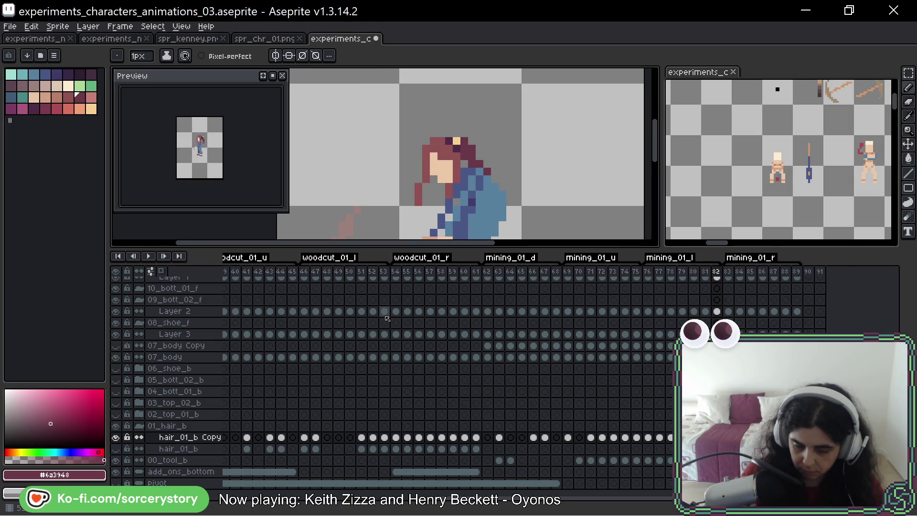
key("Return")
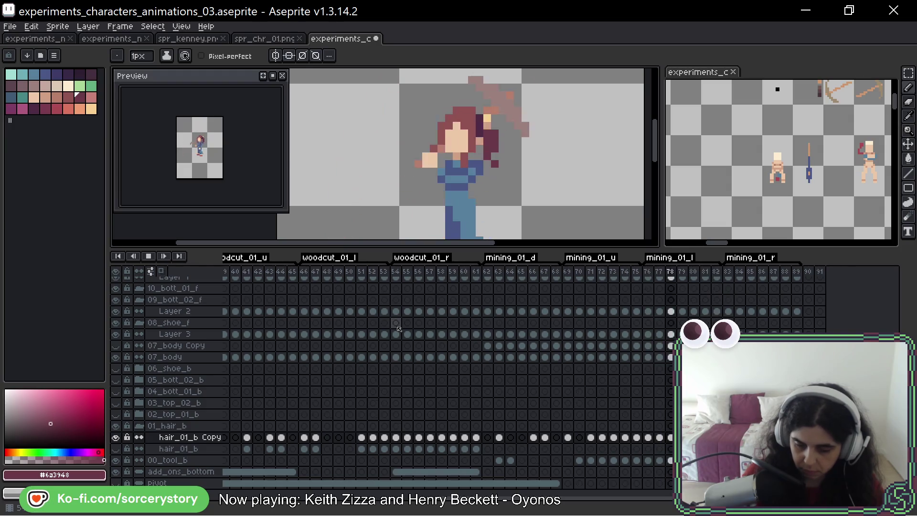
scroll(551, 152, "down", 3)
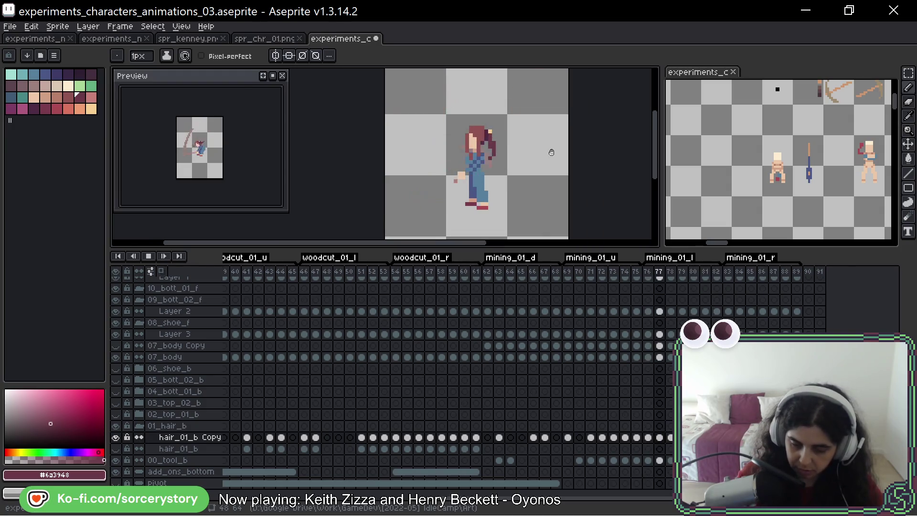
key("Return")
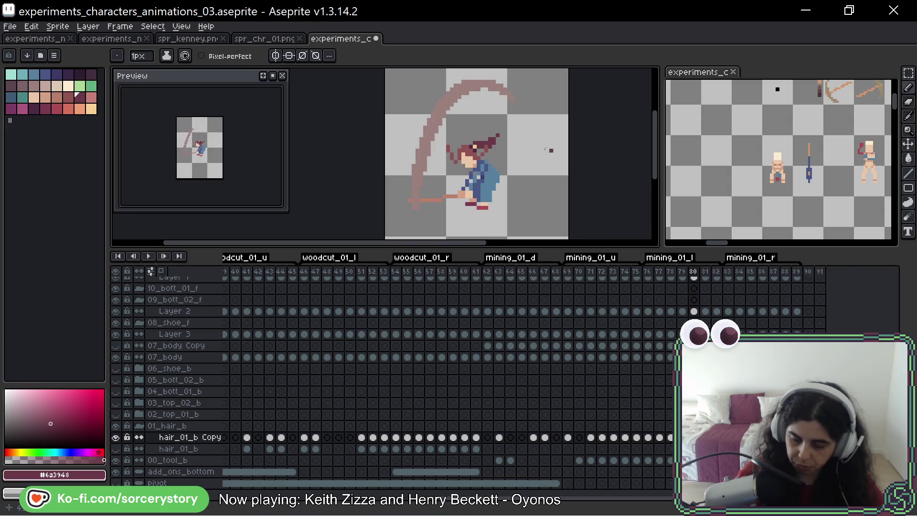
scroll(514, 129, "up", 2)
right_click(514, 129)
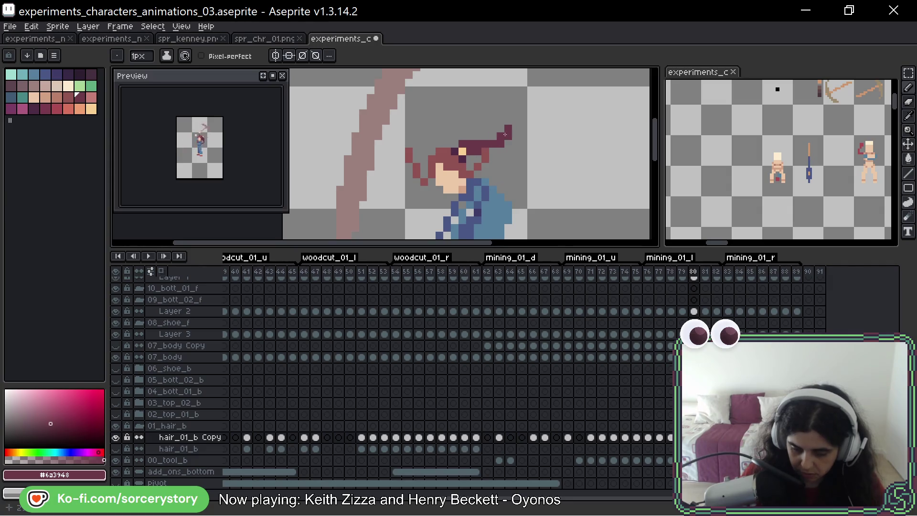
Erase the diagonal pixels near the strand tip and compare the hair across frames 80–82
mouse_move(505, 134)
left_mouse_down()
mouse_move(497, 148)
mouse_move(487, 144)
mouse_move(515, 138)
left_mouse_up()
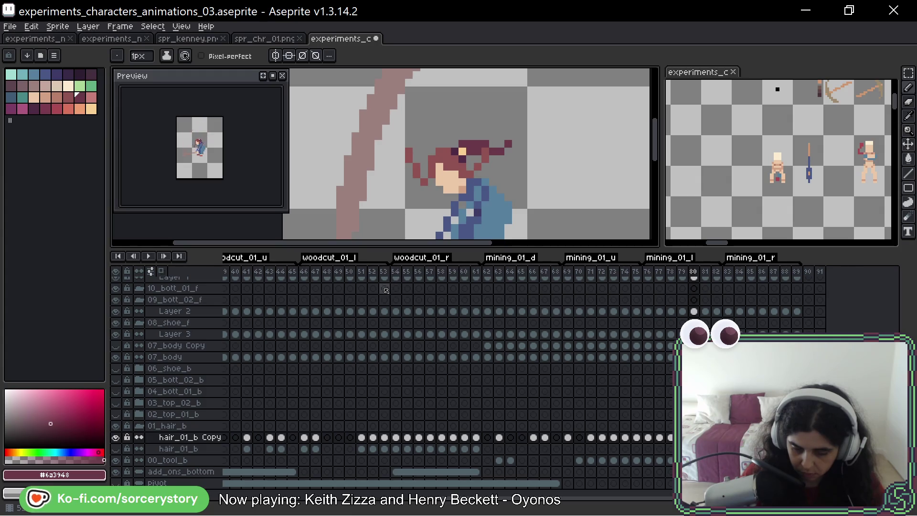
key("Right")
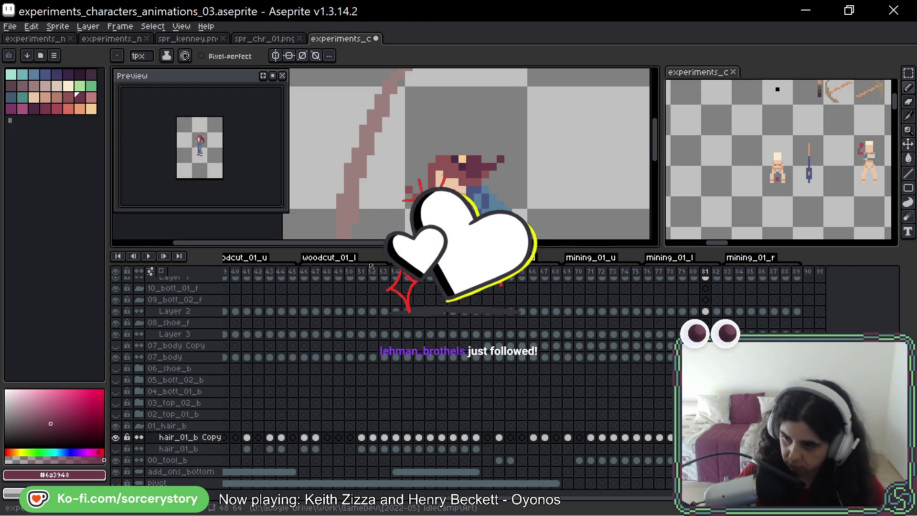
key("Right")
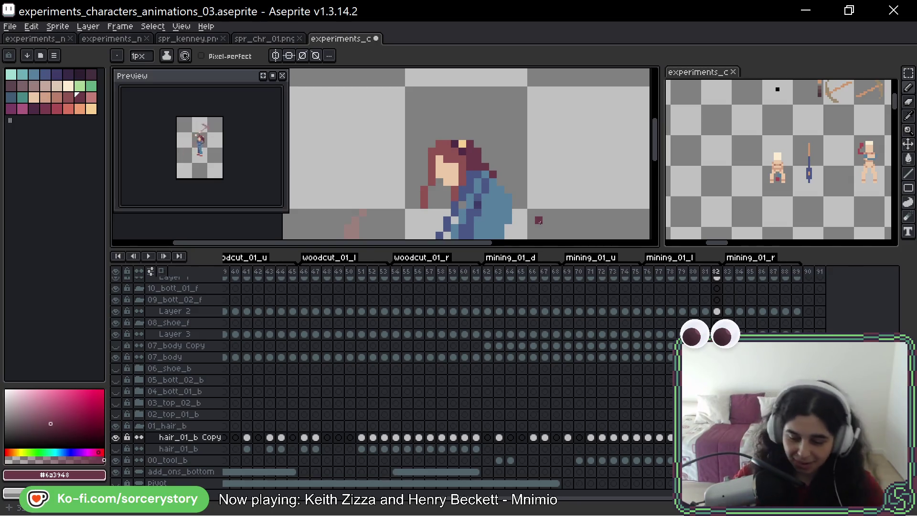
key("Left")
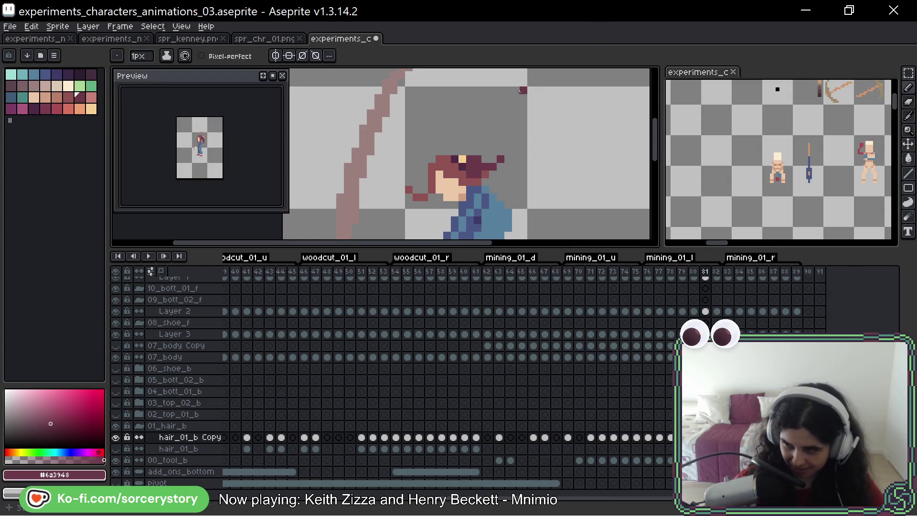
key("Left")
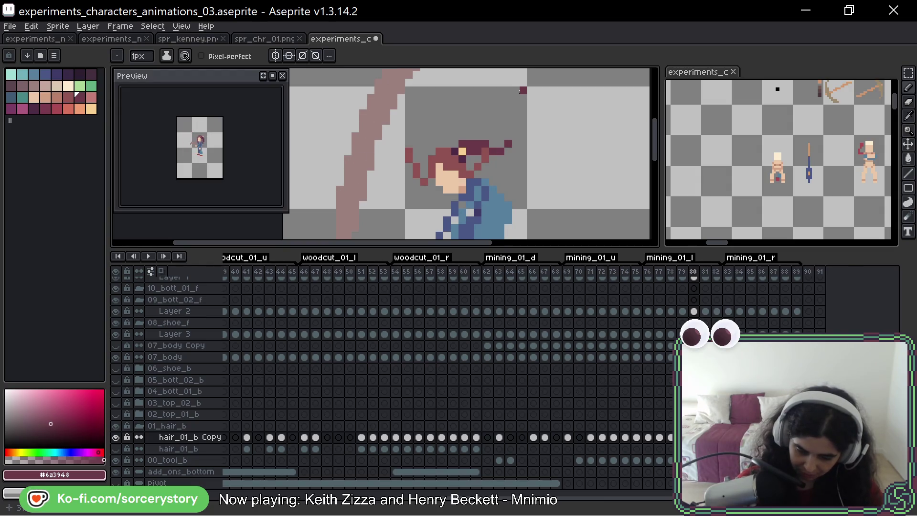
key("Right")
key("Left")
key("Left")
key("Right")
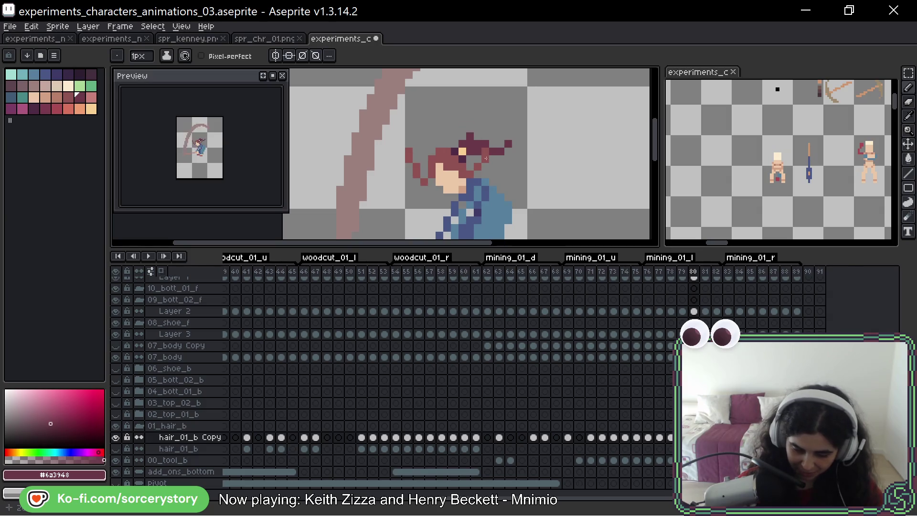
Paint dark pixels on top of the character's hair on frame 80
left_click_drag(486, 136, 477, 139)
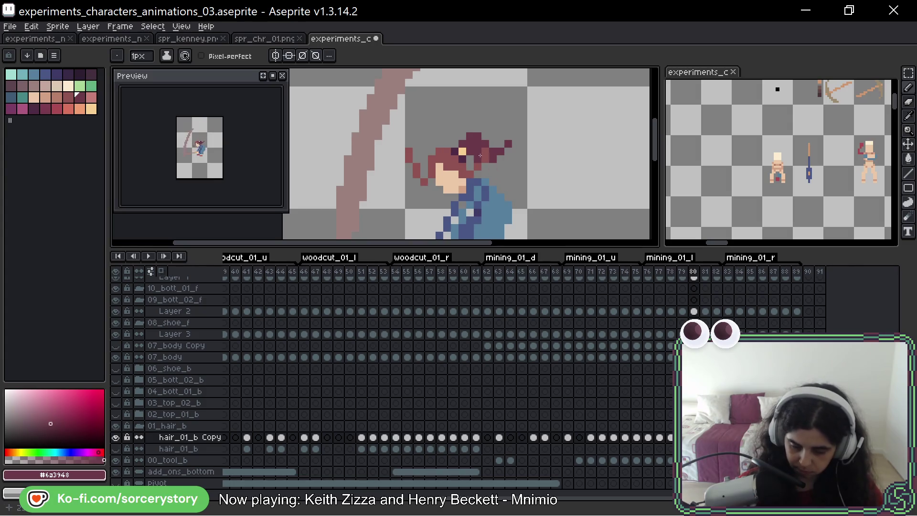
key("Right")
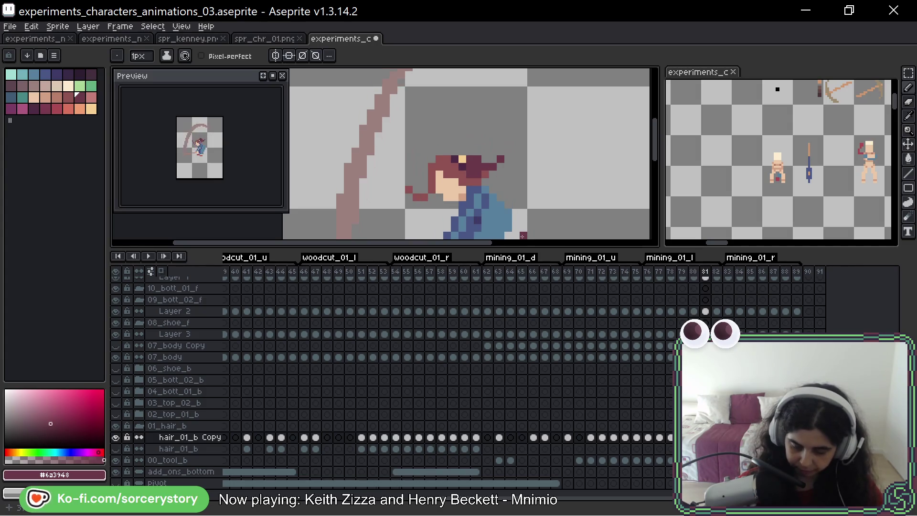
key("Left")
key("Left")
key("Right")
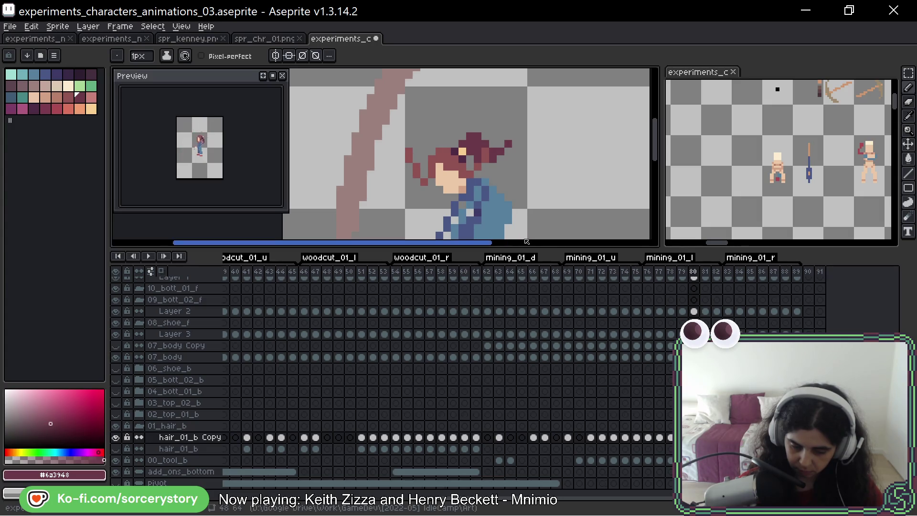
scroll(552, 67, "down", 2)
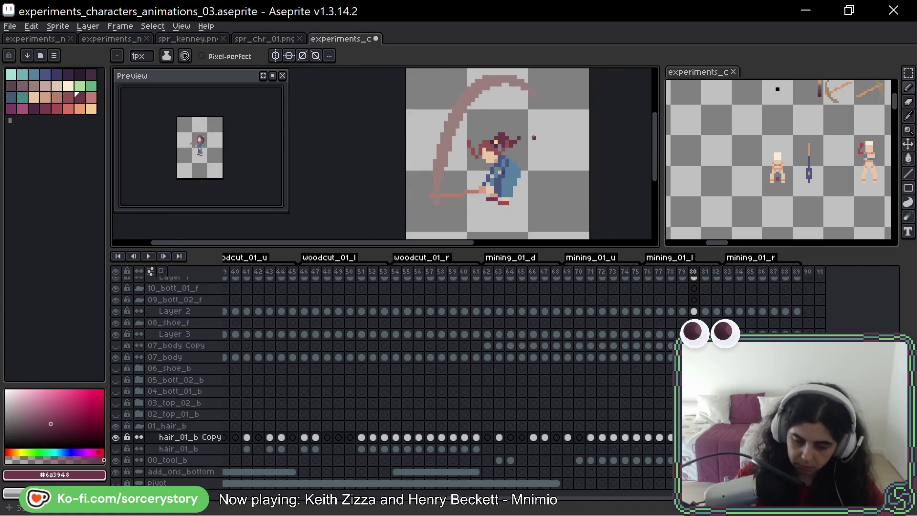
Paint two dark hair pixels to the right of the tuft on frame 80
key("Return")
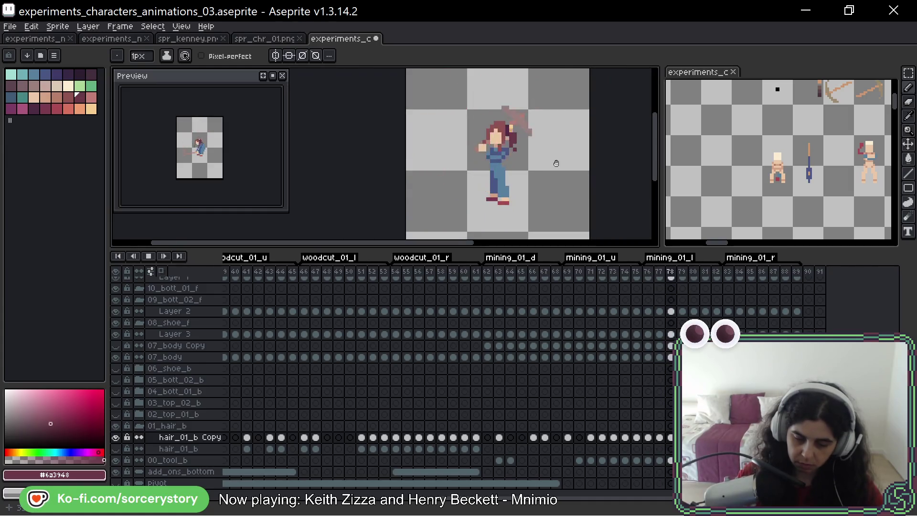
key("Return")
key("Return")
scroll(552, 161, "up", 3)
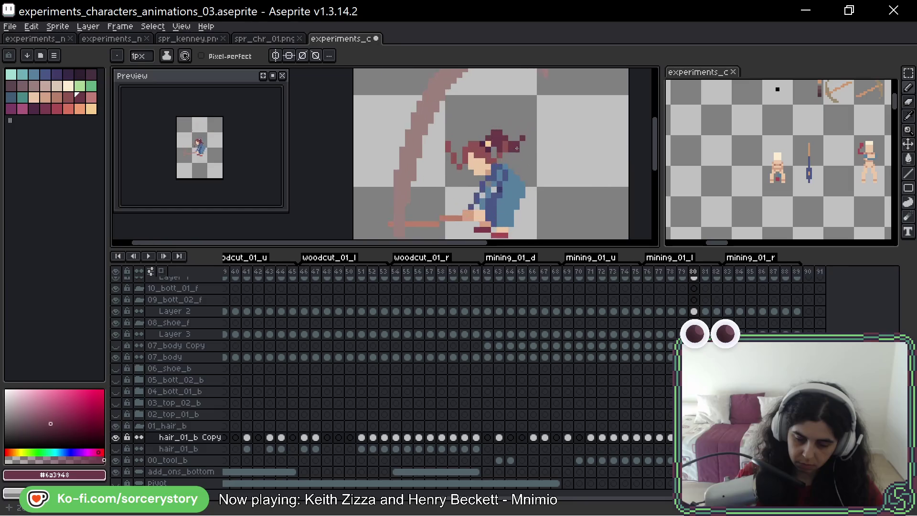
left_click(523, 139)
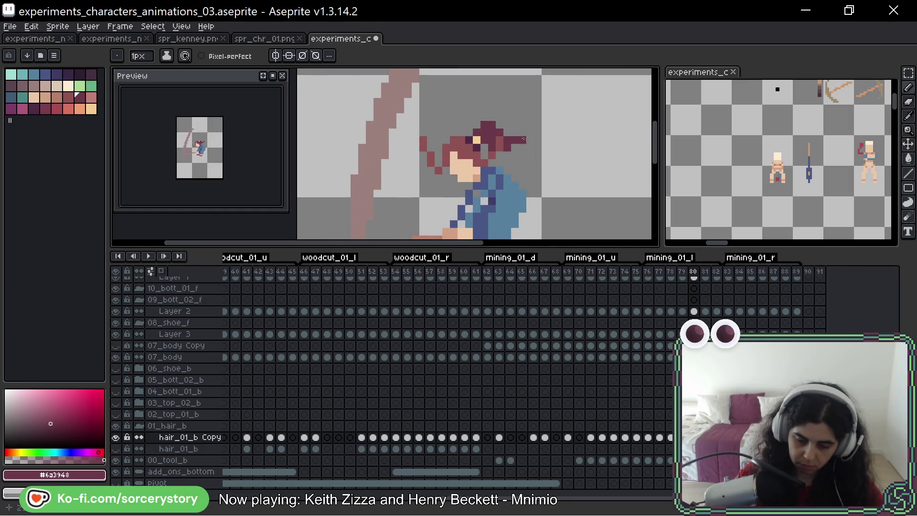
left_click(515, 132)
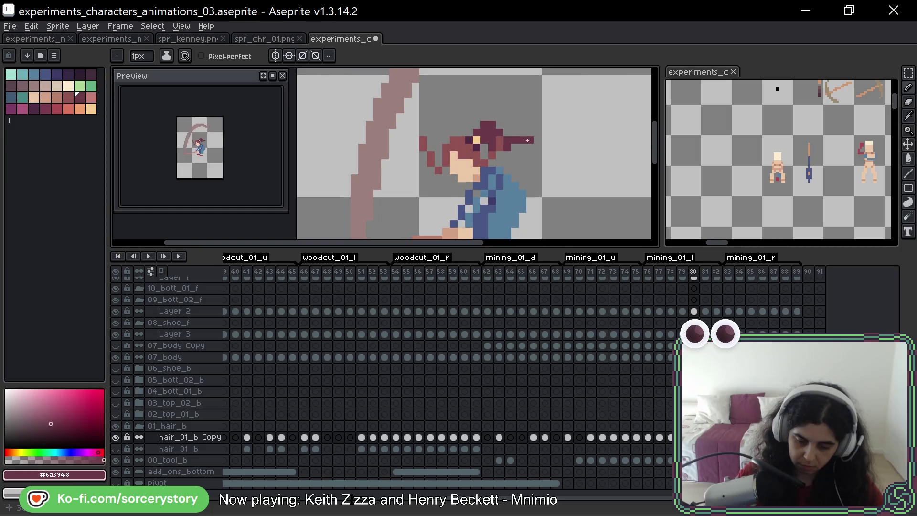
key("Left")
key("Right")
Zoom out and play the animation to review the new hair pixels
scroll(561, 147, "down", 2)
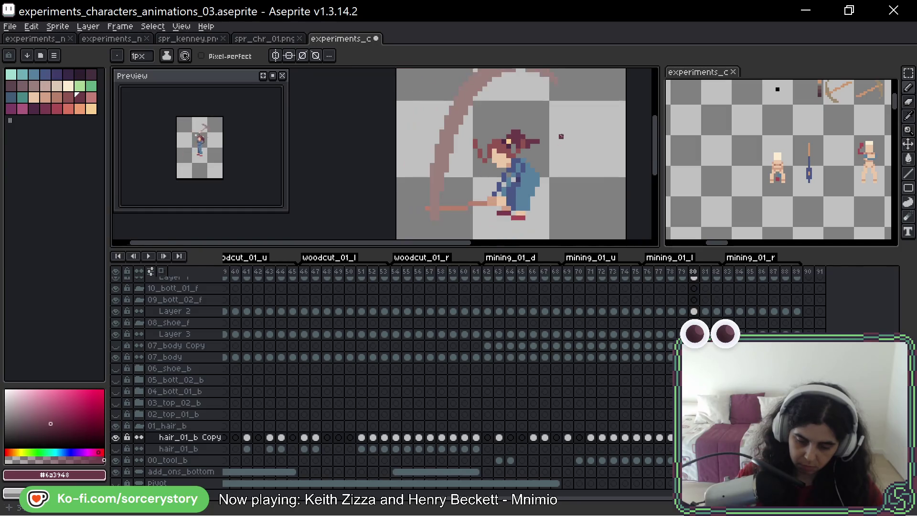
scroll(563, 133, "up", 2)
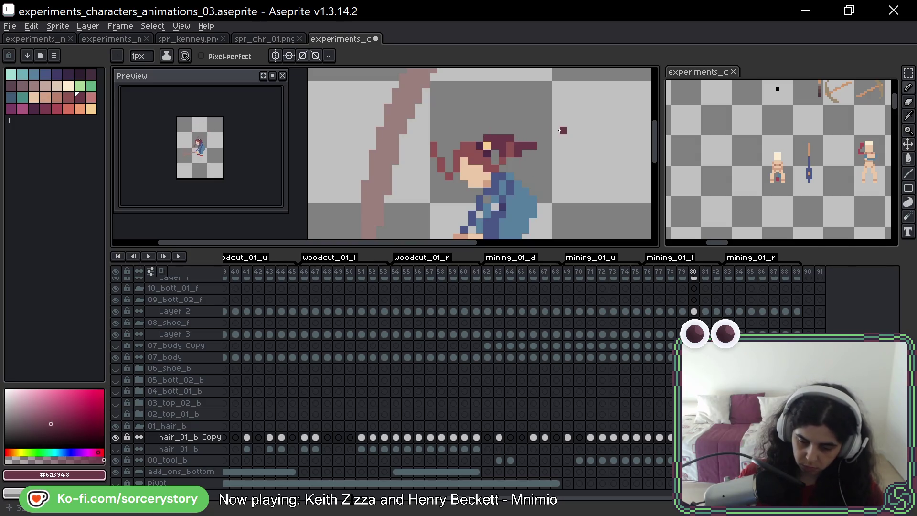
scroll(564, 129, "down", 2)
key("Return")
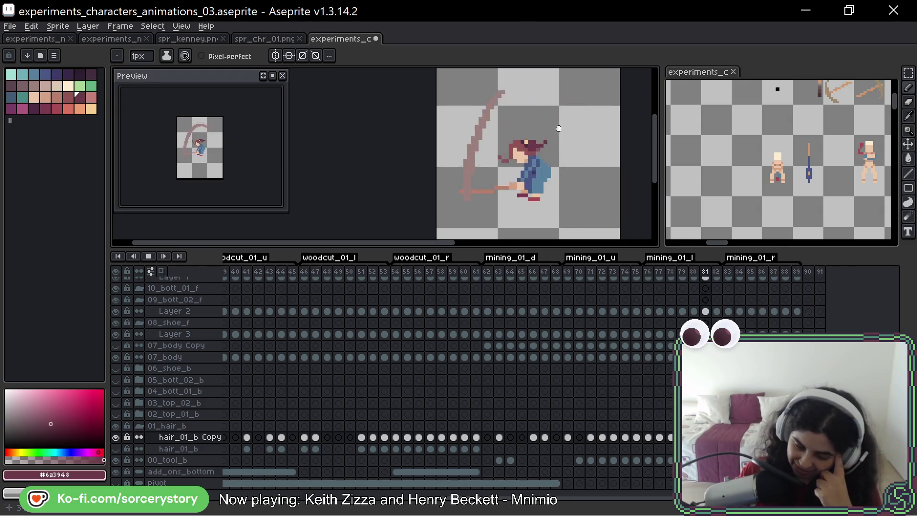
left_click_drag(559, 128, 530, 129)
scroll(551, 136, "up", 1)
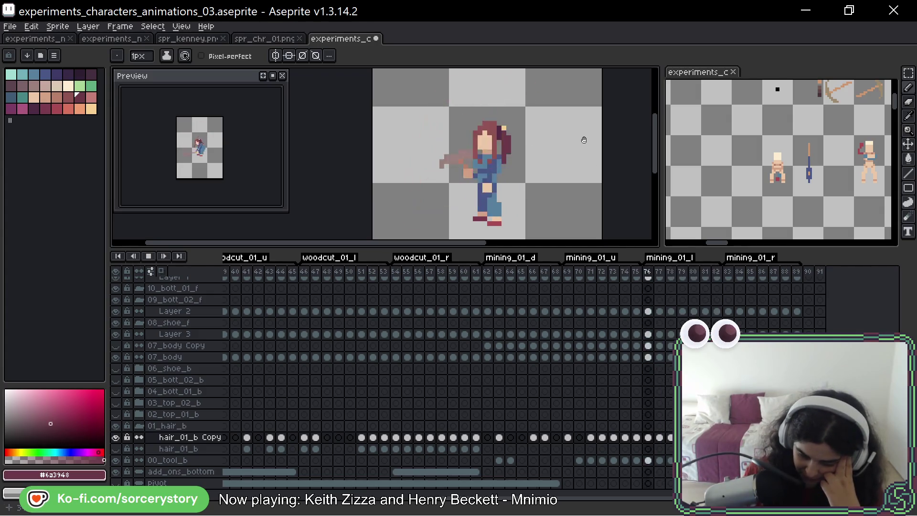
key("comma")
key("comma")
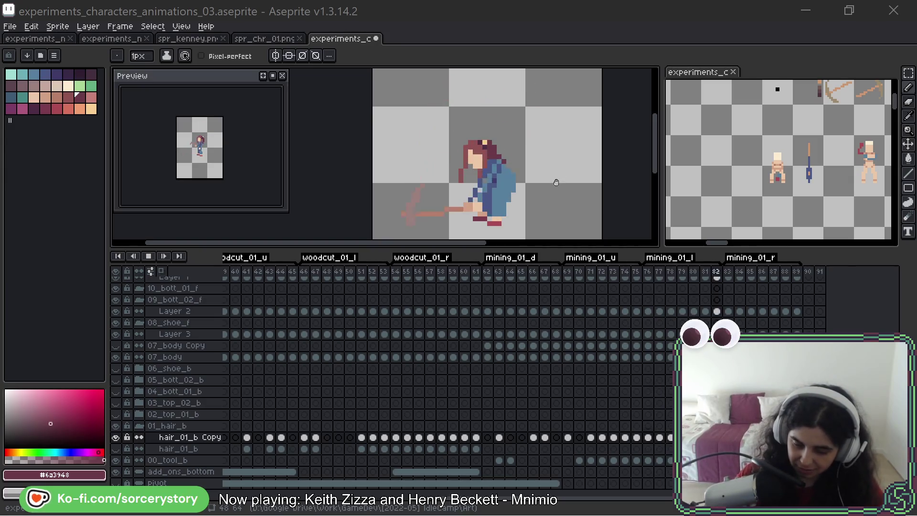
left_click(553, 155)
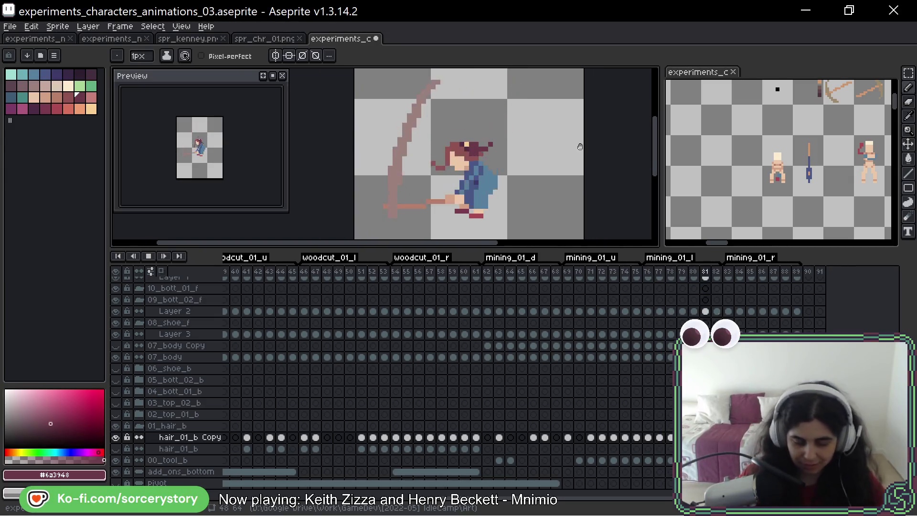
key("Return")
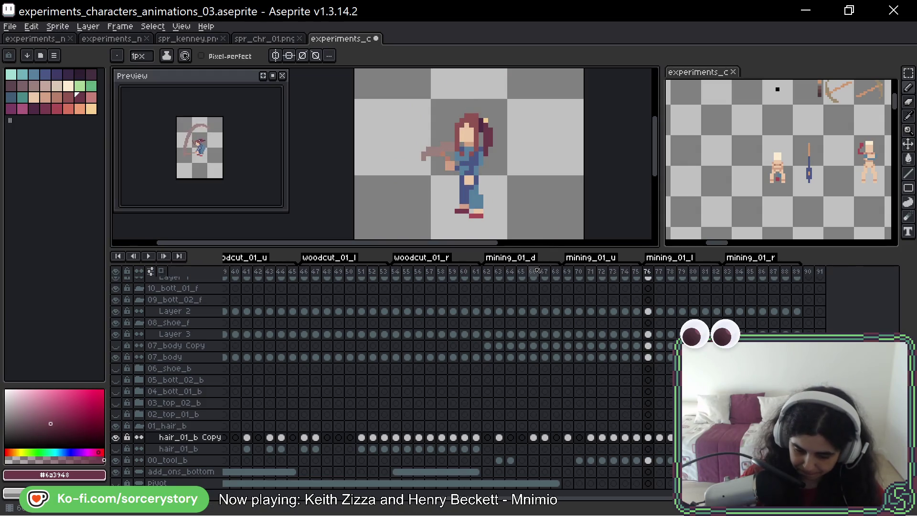
key("Right")
key("Right")
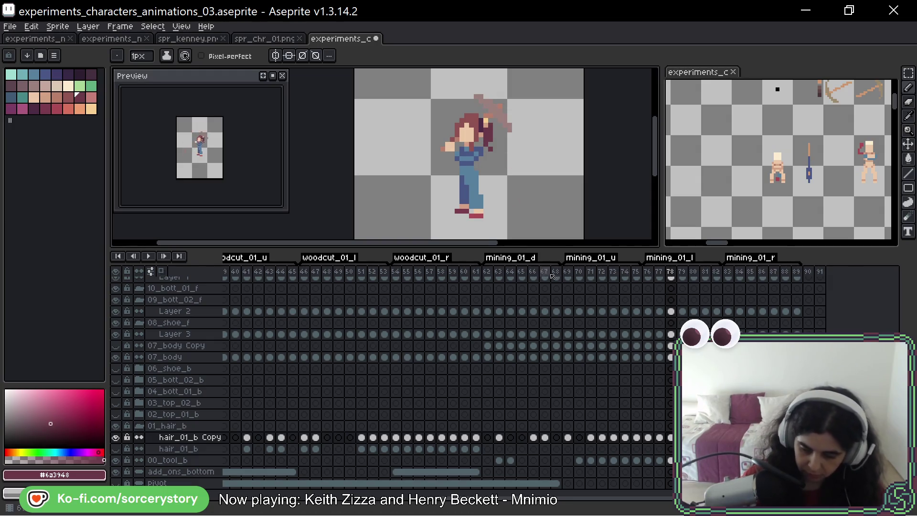
key("Right")
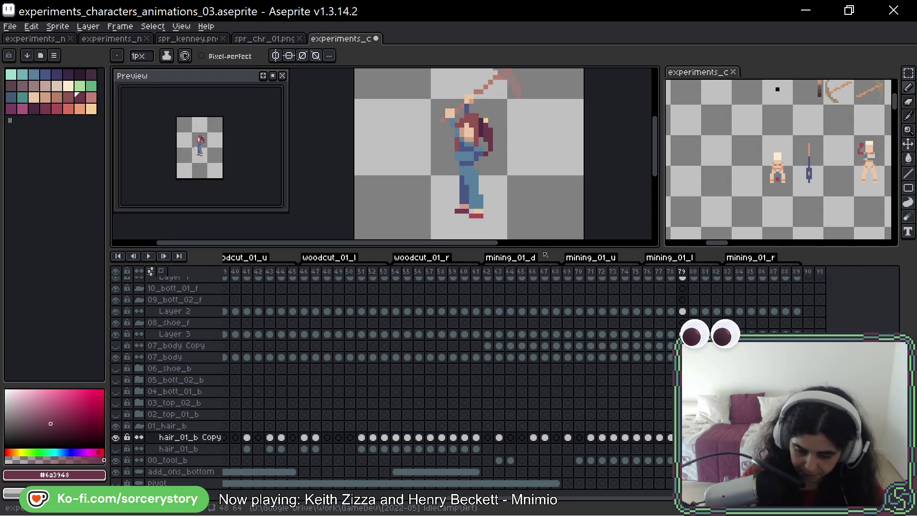
key("Right")
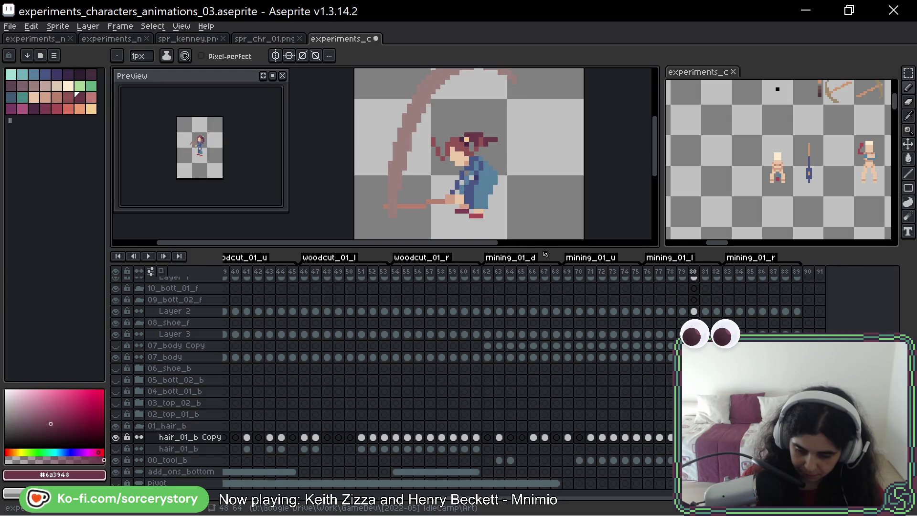
key("Left")
key("Right")
key("Left")
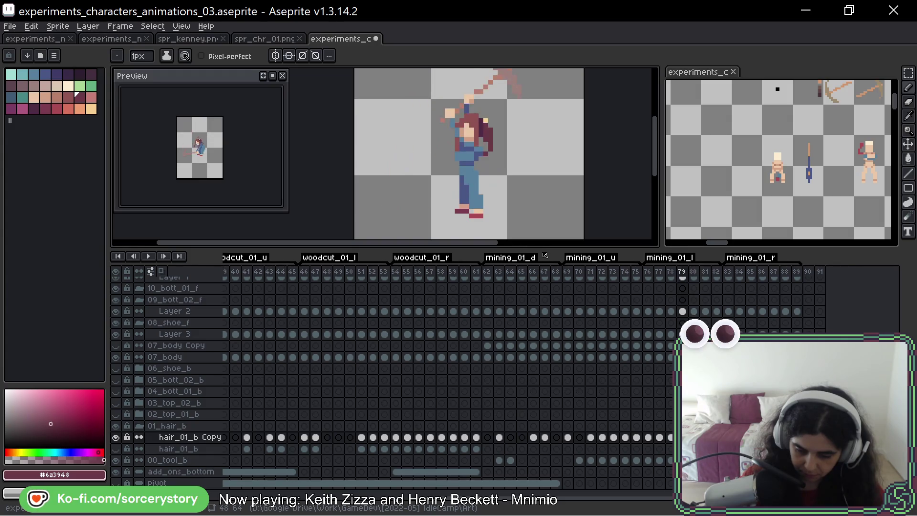
key("Right")
key("Left")
key("Right")
key("Left")
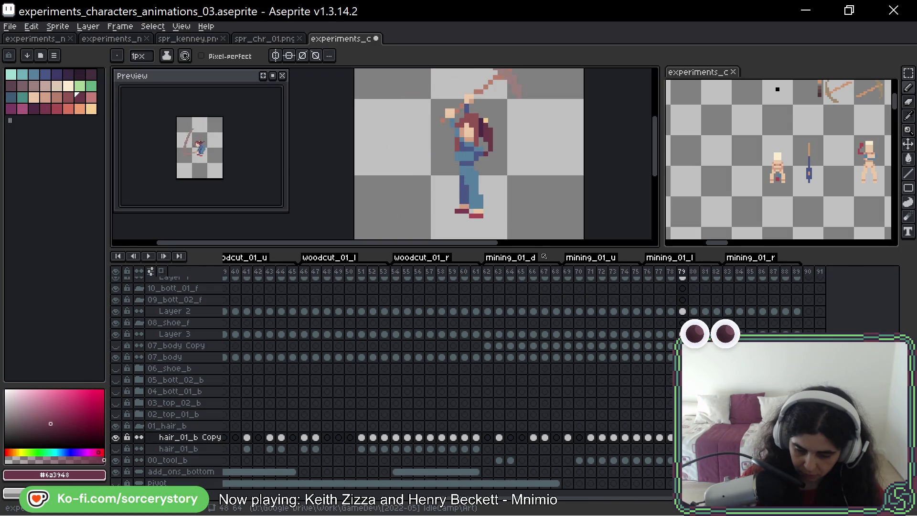
key("Right")
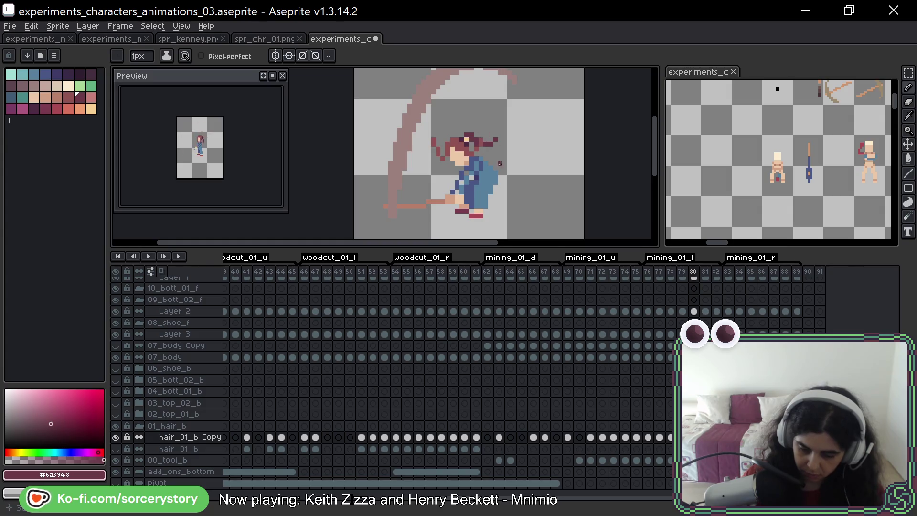
key("Left")
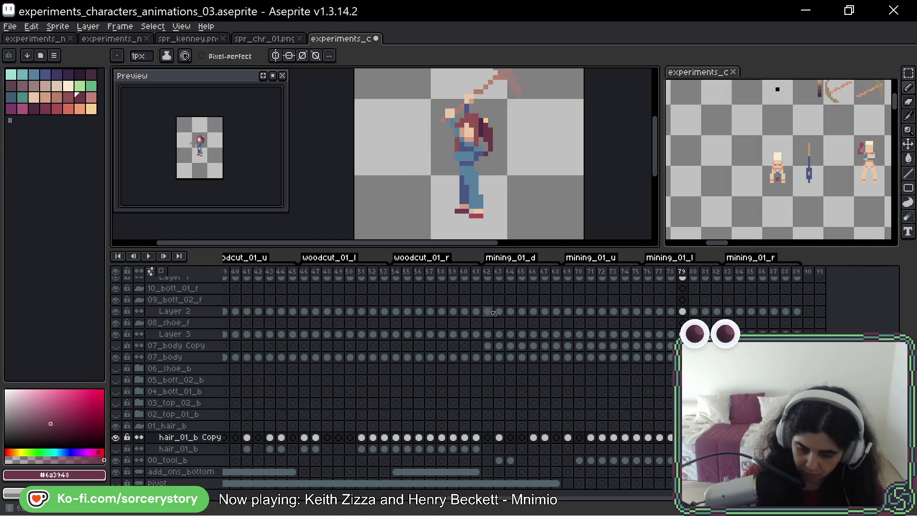
key("Right")
key("Right")
key("Left")
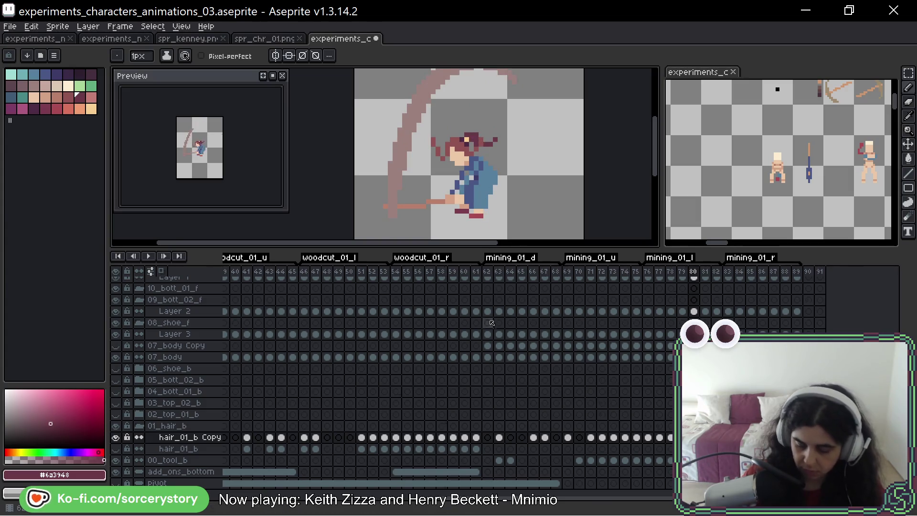
left_click(488, 345)
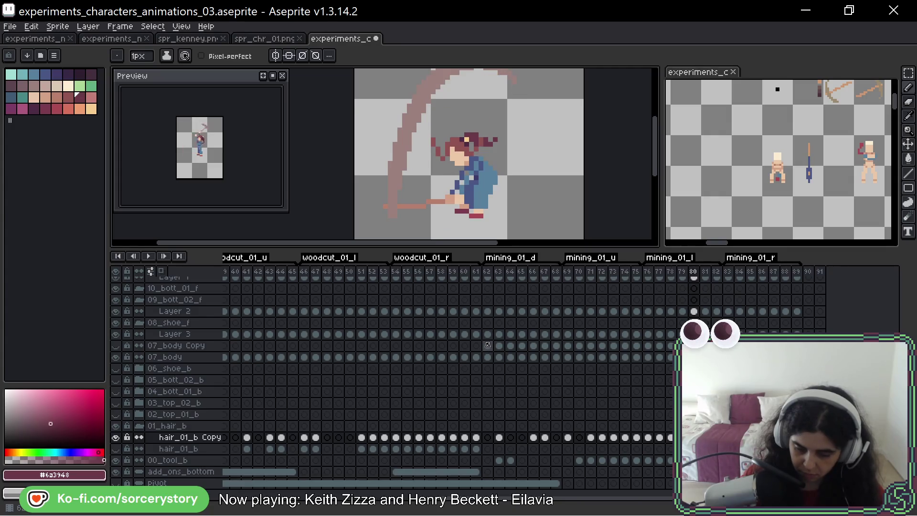
key("Right")
key("Left")
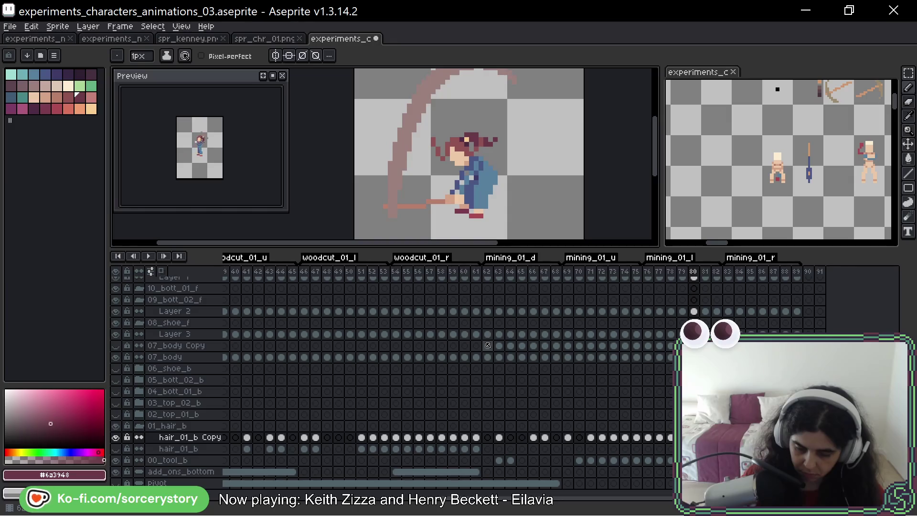
key("Right")
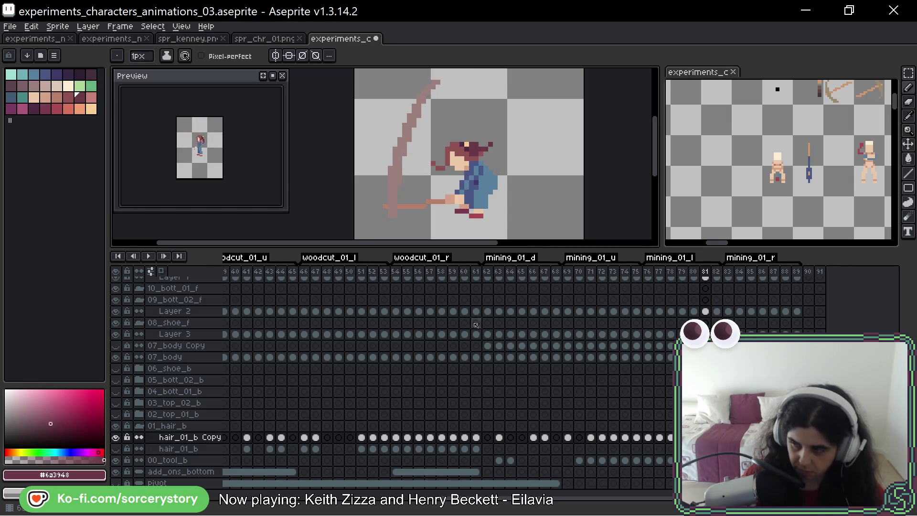
key("Right")
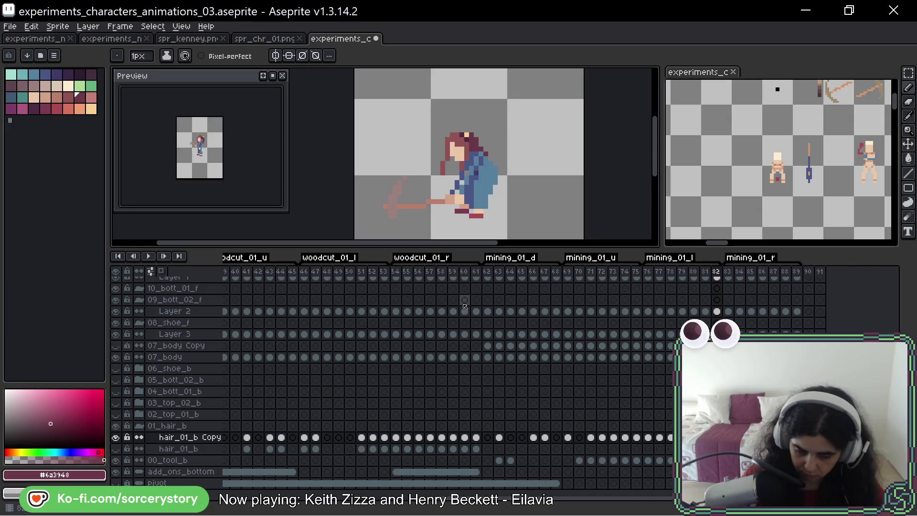
key("Return")
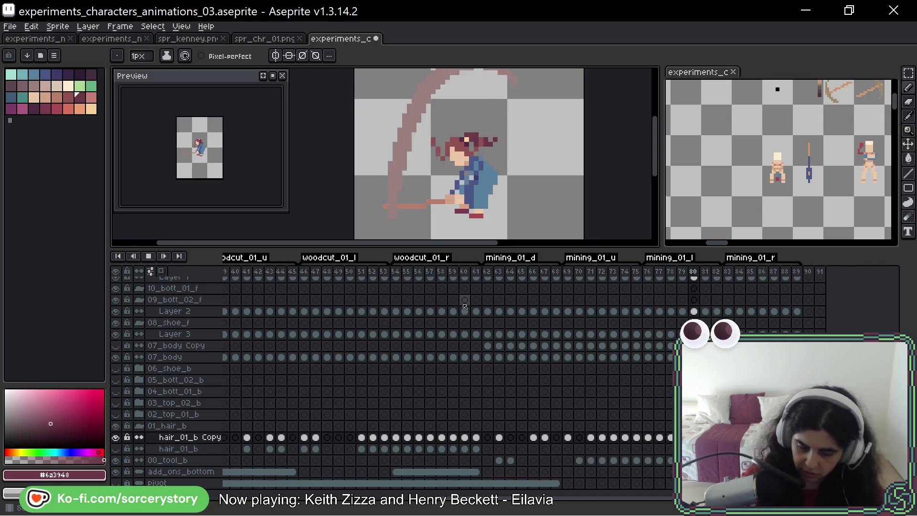
scroll(530, 154, "down", 2)
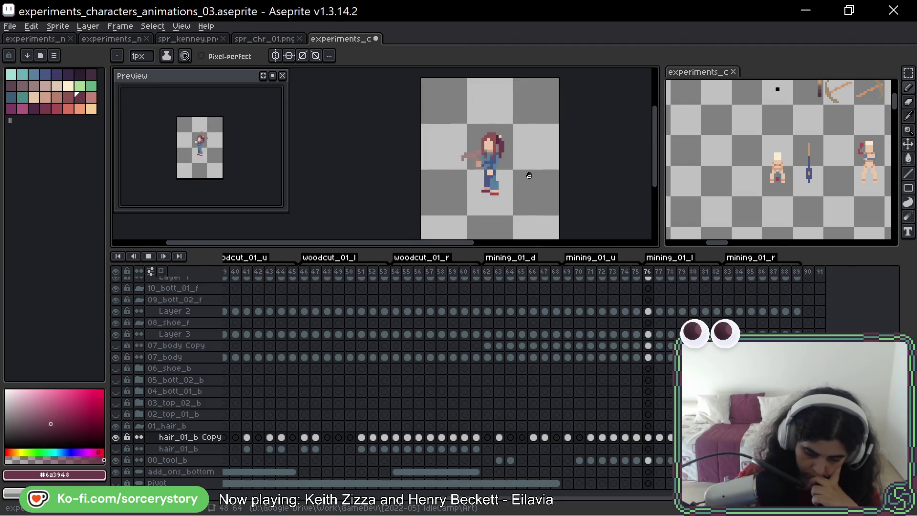
key("Return")
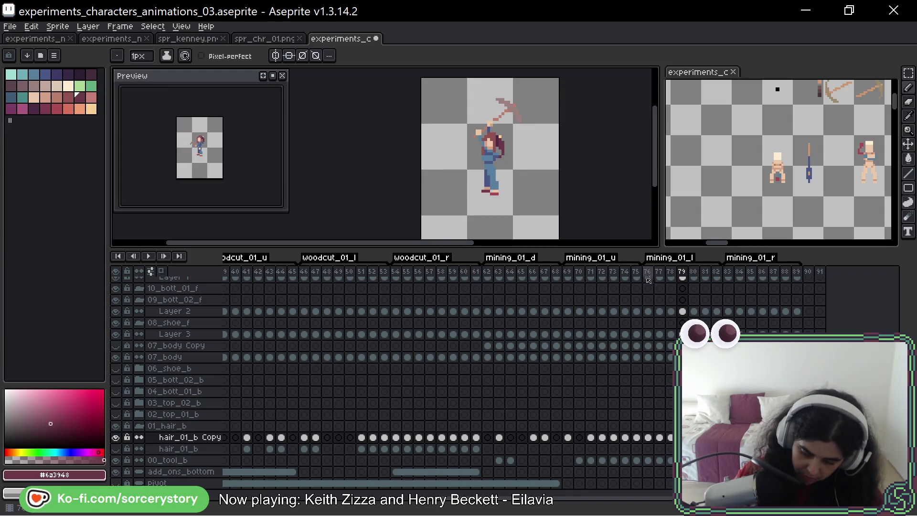
left_click_drag(648, 437, 717, 437)
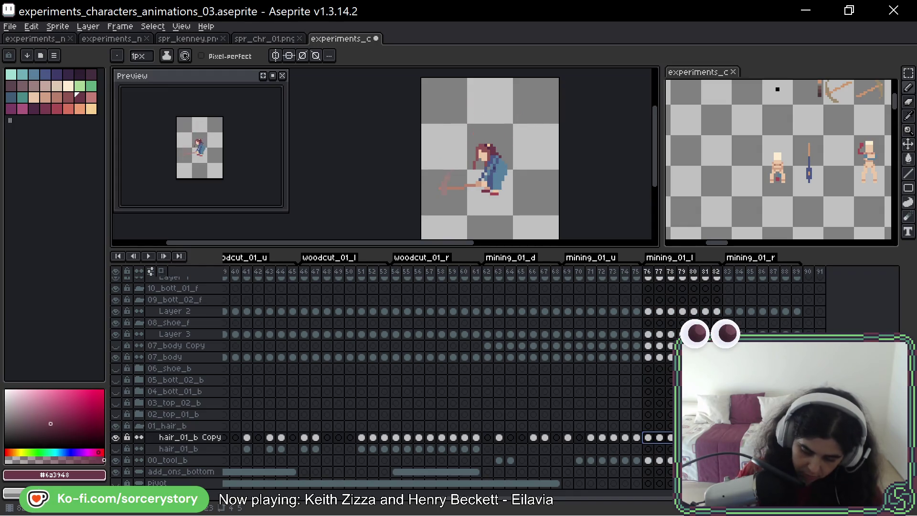
left_click(728, 437)
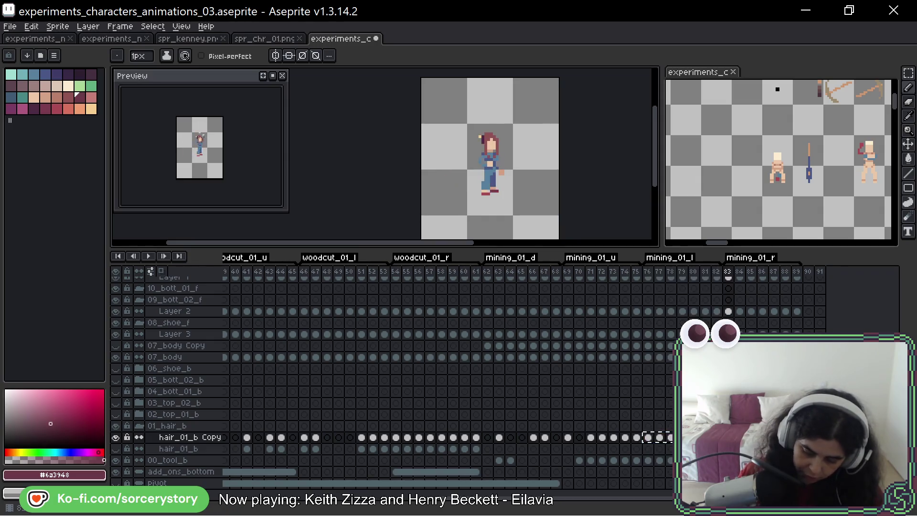
left_click_drag(442, 153, 486, 141)
key("ctrl+z")
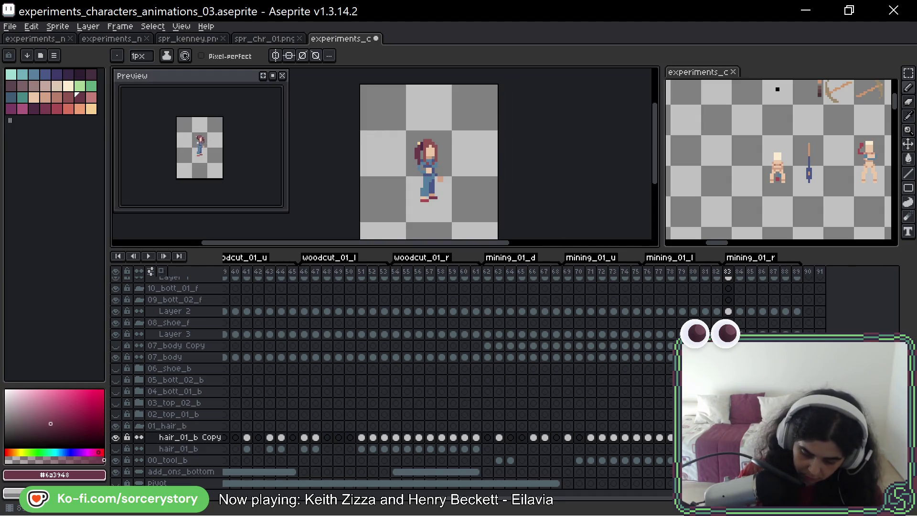
key("Right")
key("Right")
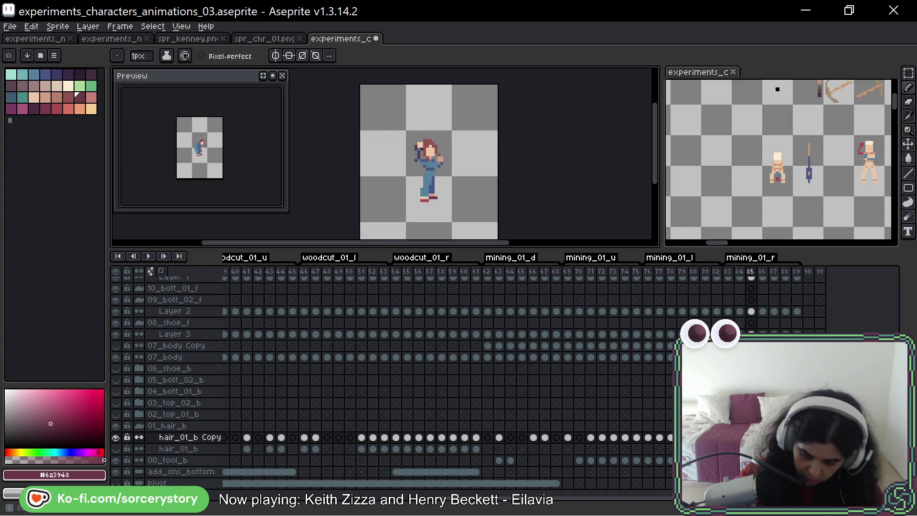
key("Right")
key("Right")
key("Right")
key("Right")
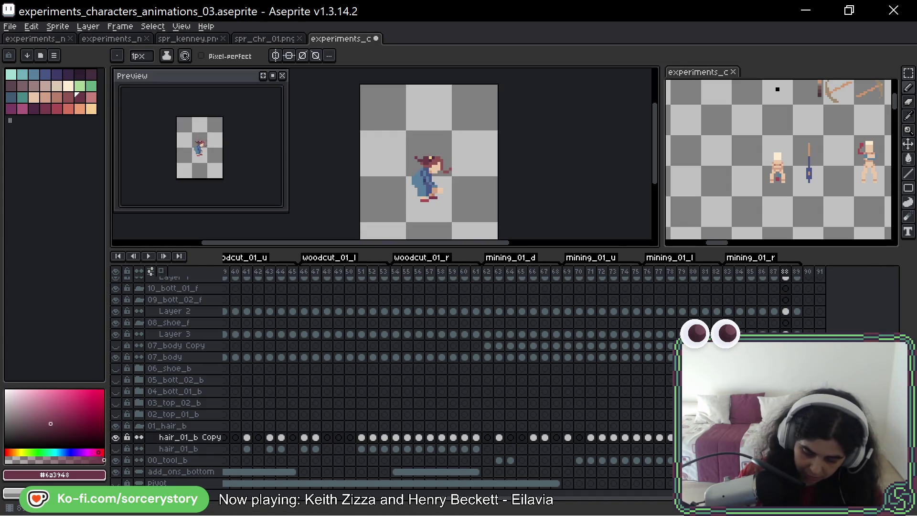
scroll(430, 158, "up", 3)
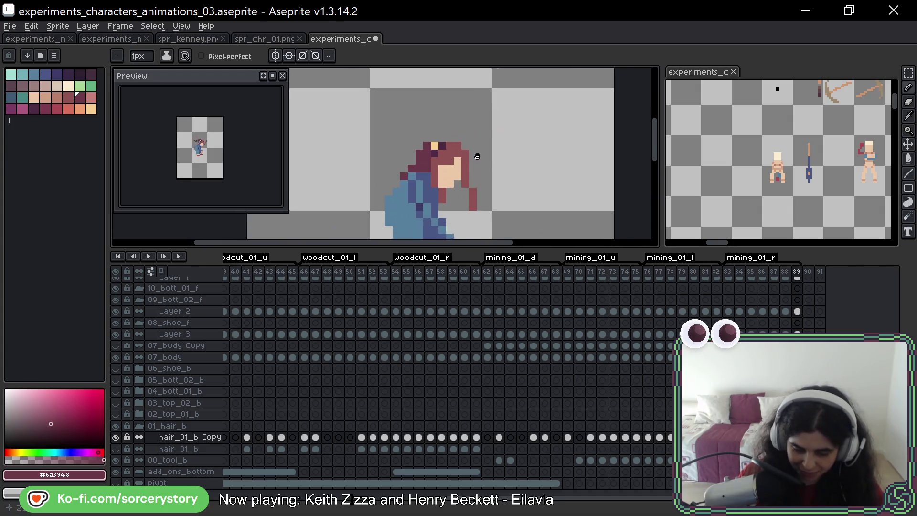
key("Left")
key("Left")
key("Left")
key("Right")
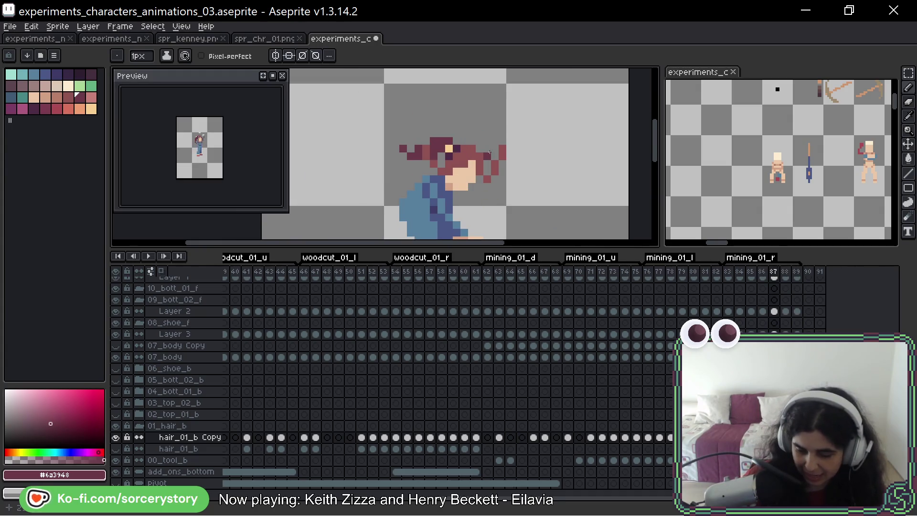
key("Left")
key("Right")
key("Left")
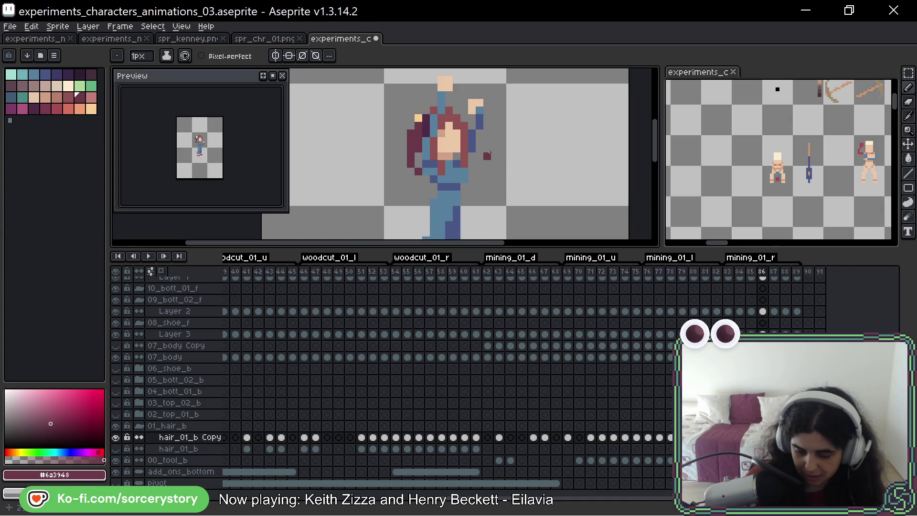
key("Right")
key("Left")
key("Left")
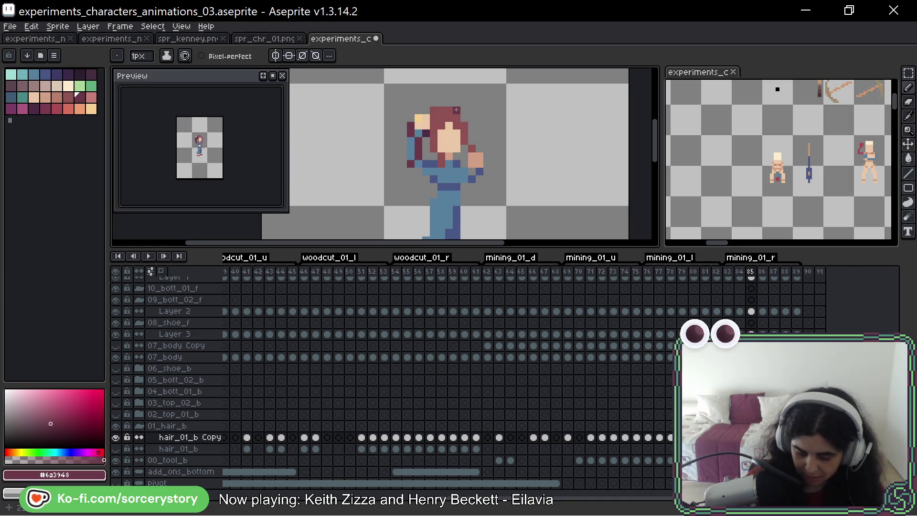
key("Left")
key("Right")
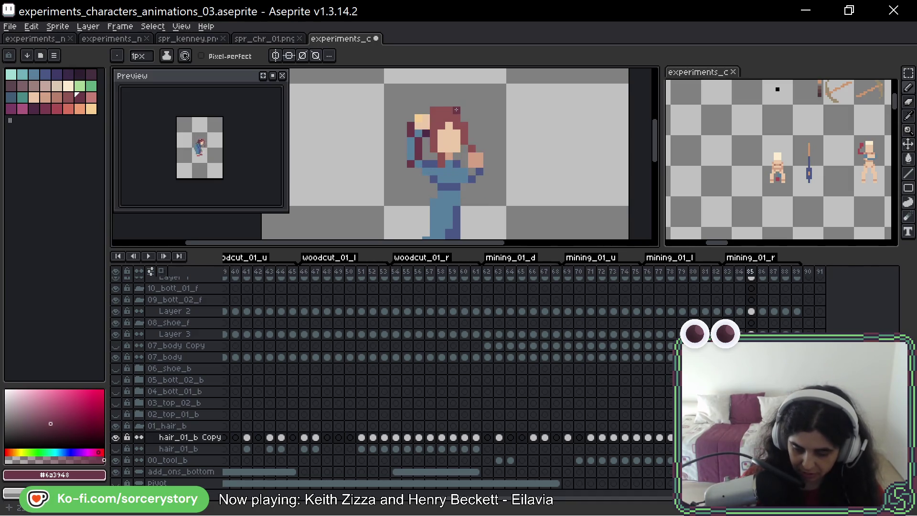
key("Right")
key("Right")
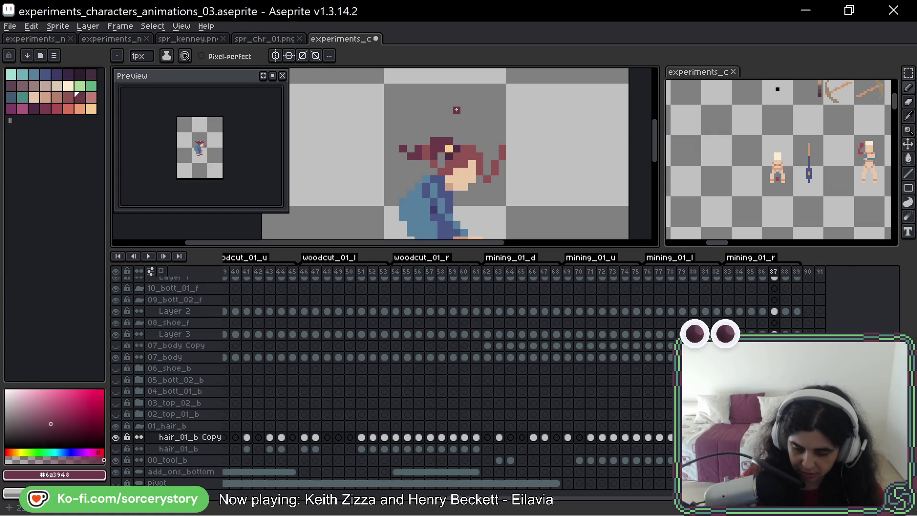
key("Return")
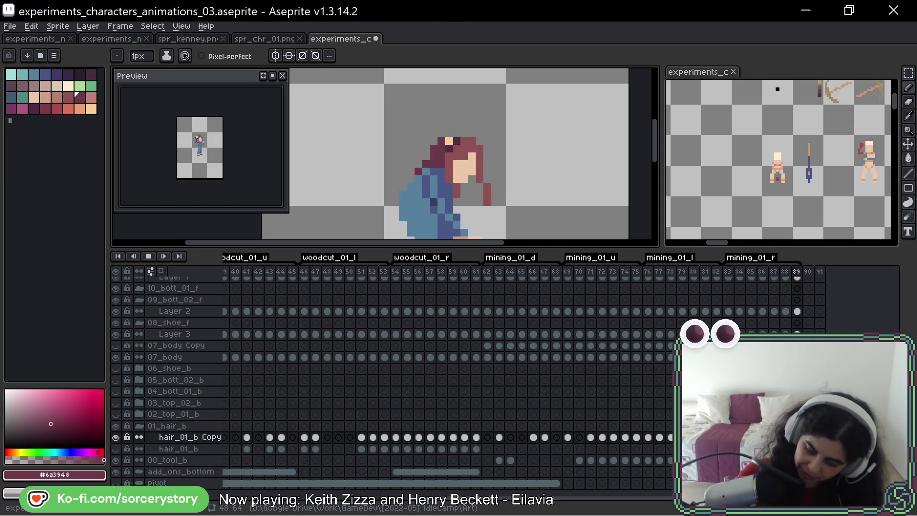
scroll(392, 382, "up", 2)
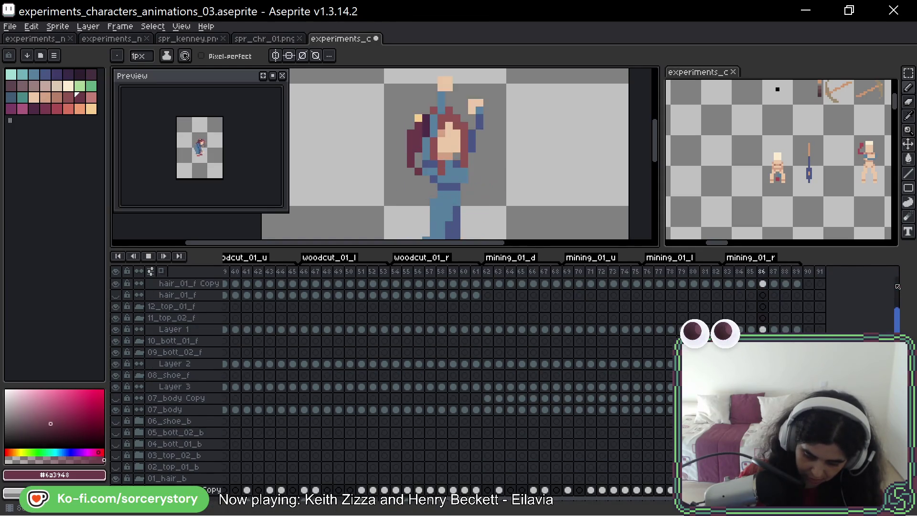
key("Return")
scroll(477, 395, "up", 2)
key("Return")
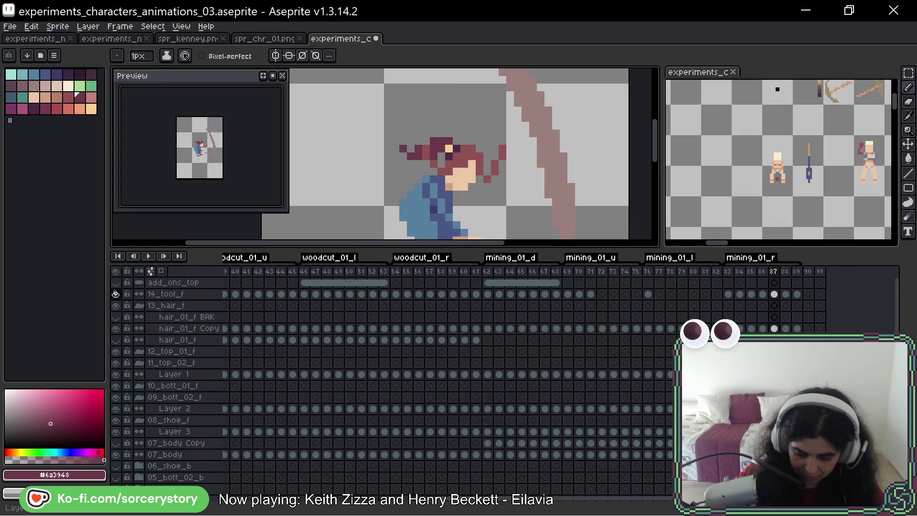
scroll(383, 334, "down", 2)
scroll(552, 184, "down", 3)
mouse_move(552, 184)
left_mouse_down()
mouse_move(516, 136)
mouse_move(504, 176)
left_mouse_up()
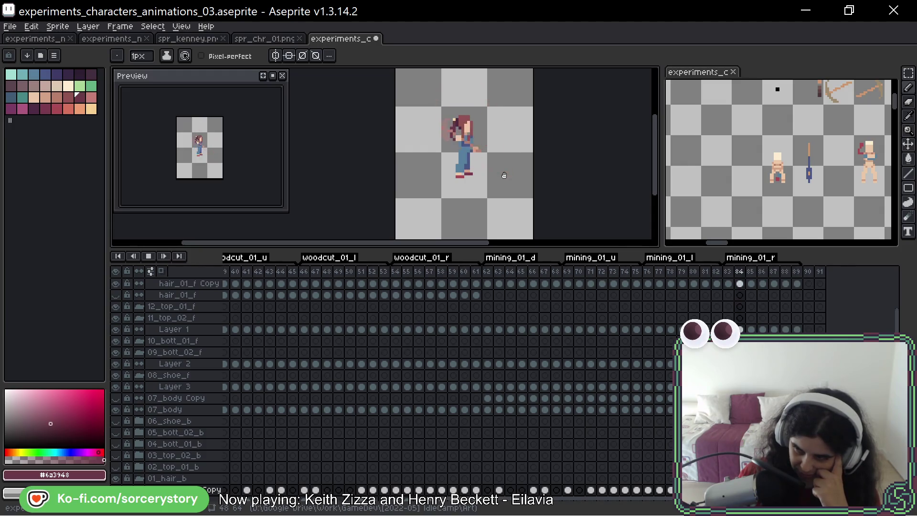
mouse_move(497, 172)
left_mouse_down()
mouse_move(501, 180)
mouse_move(488, 164)
left_mouse_up()
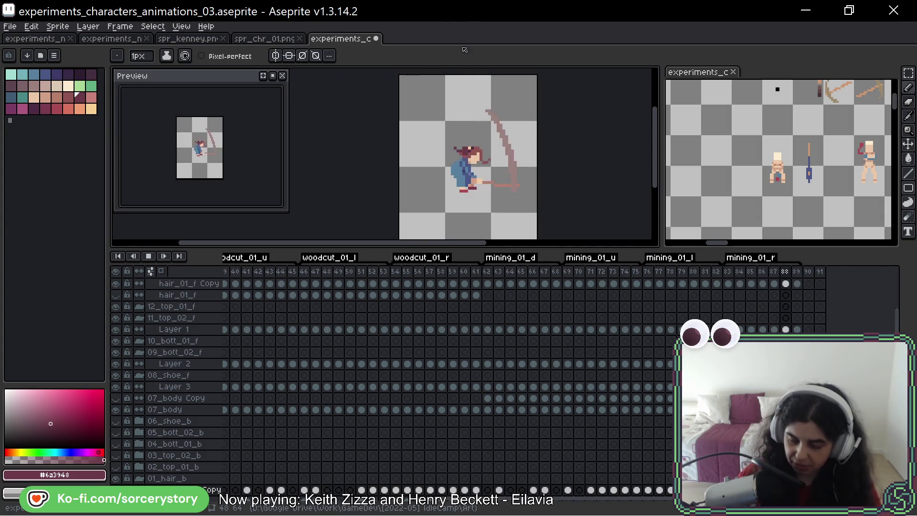
key("ctrl+s")
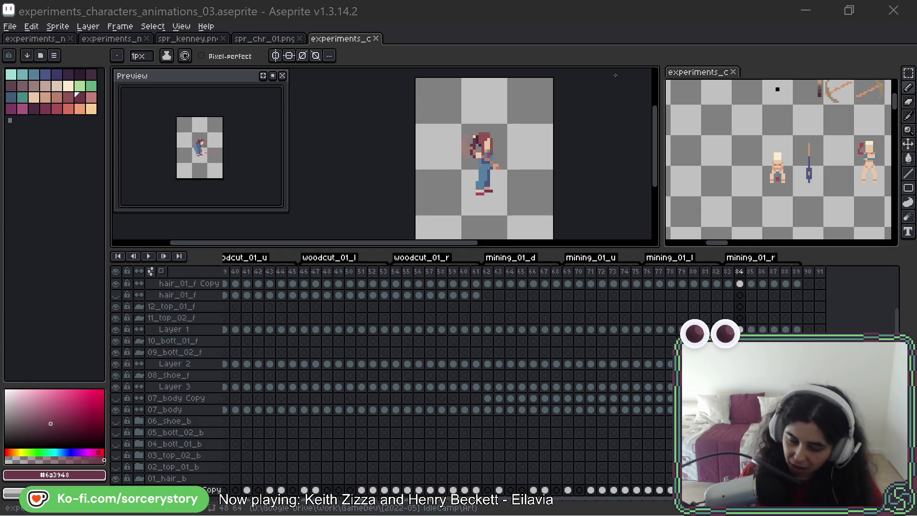
Save the character animations .aseprite file with Ctrl+S
left_click(533, 129)
key("ctrl+s")
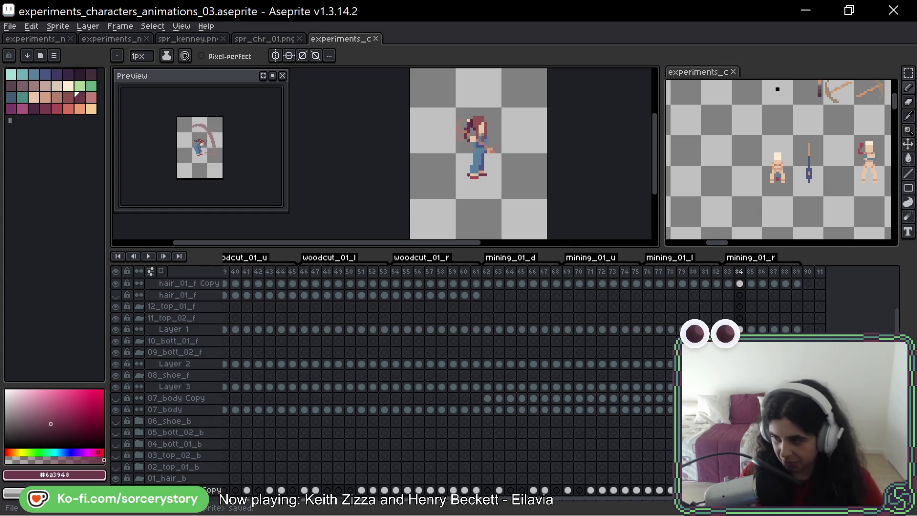
left_click(11, 27)
left_click(13, 29)
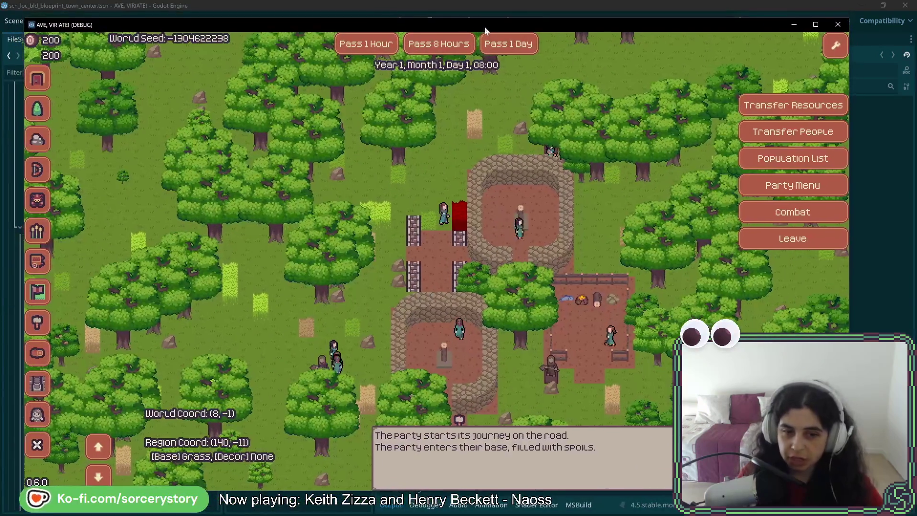
Move the Godot game window aside, then pan the exported temp_02 sprite sheet in Aseprite
left_click_drag(485, 30, 506, 30)
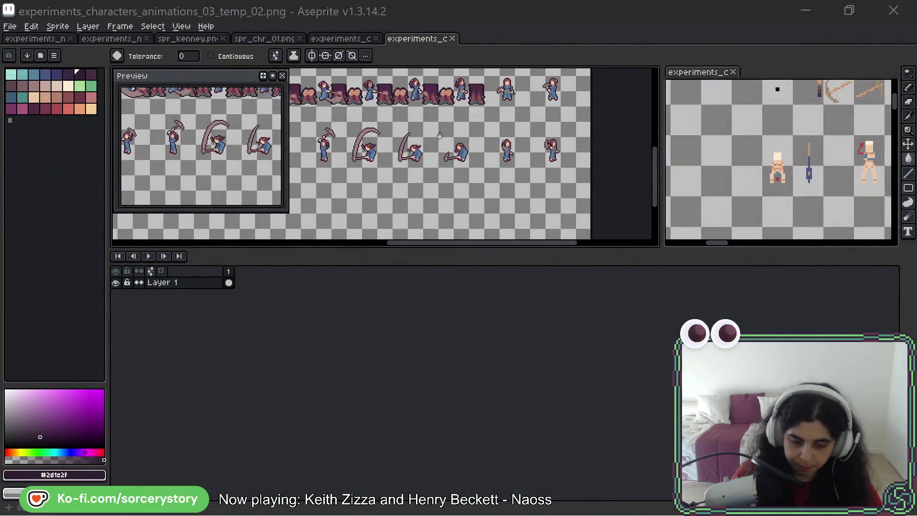
left_click_drag(440, 136, 457, 163)
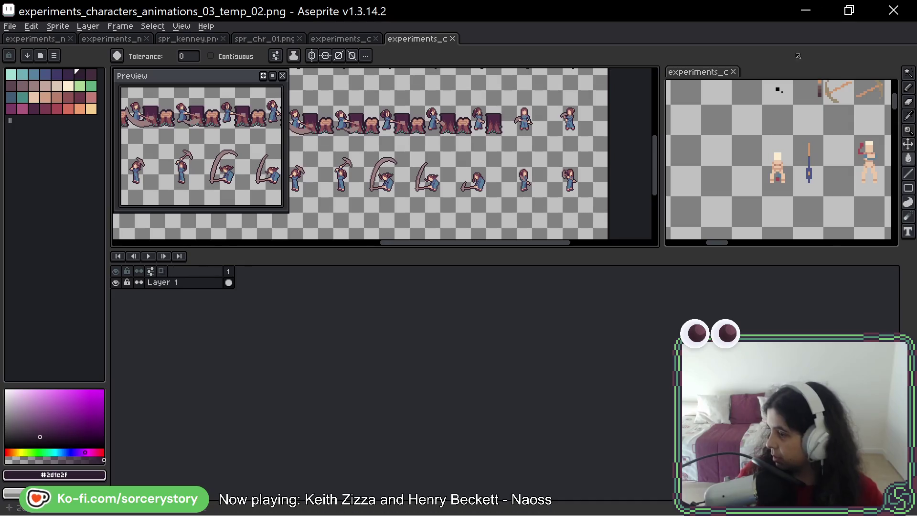